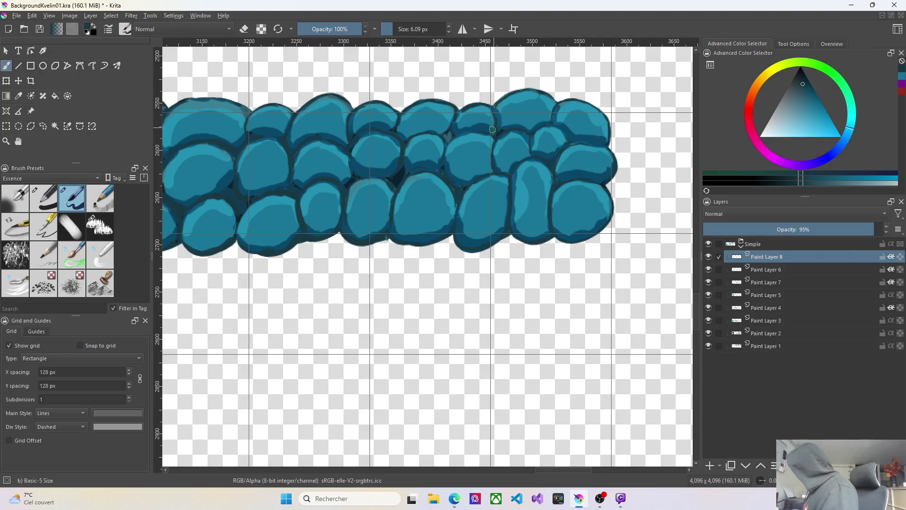
{"action": "scroll", "coordinate": [538, 260], "scroll_direction": "down", "scroll_amount": 2}
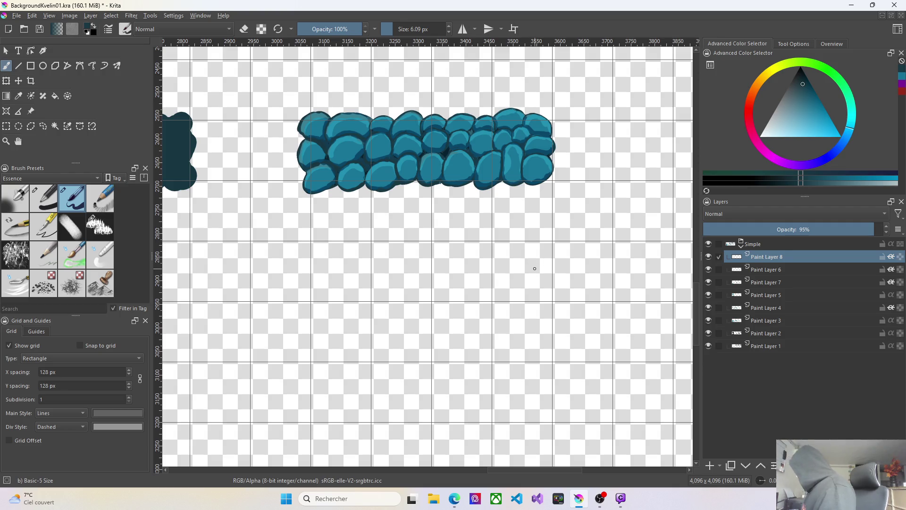
Select Paint Layer 2, then make the Screen-blend Paint Layer 3 the working layer
{"action": "left_click", "coordinate": [771, 335]}
{"action": "left_click_drag", "start_coordinate": [529, 474], "coordinate": [460, 469]}
{"action": "left_click", "coordinate": [762, 322]}
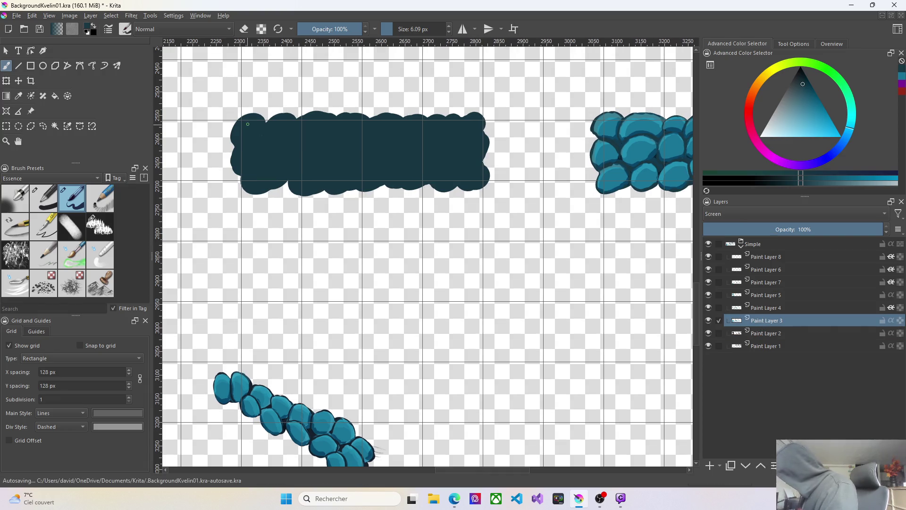
With a ~35 px brush, paint a light teal rim along the dark strip's top-left and left edges, undoing one oversized stroke
{"action": "left_click_drag", "start_coordinate": [392, 28], "coordinate": [401, 29]}
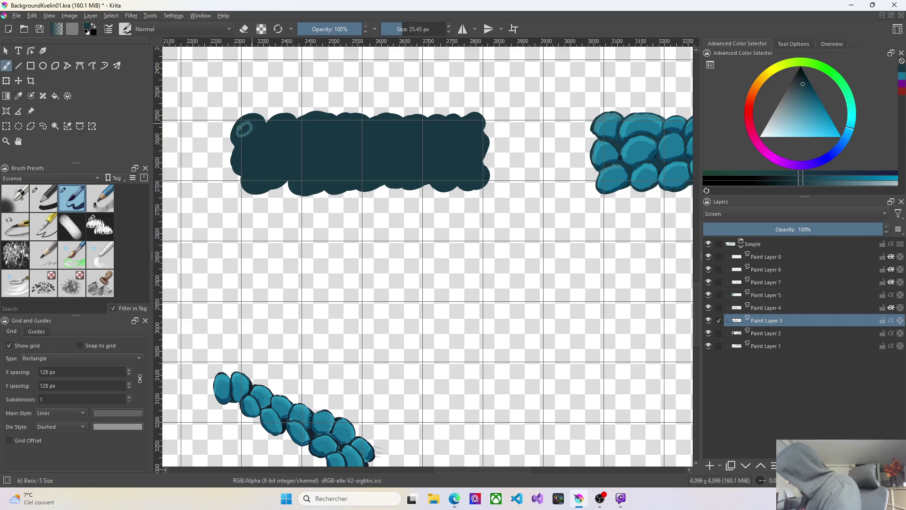
{"action": "left_click_drag", "start_coordinate": [245, 134], "coordinate": [236, 133]}
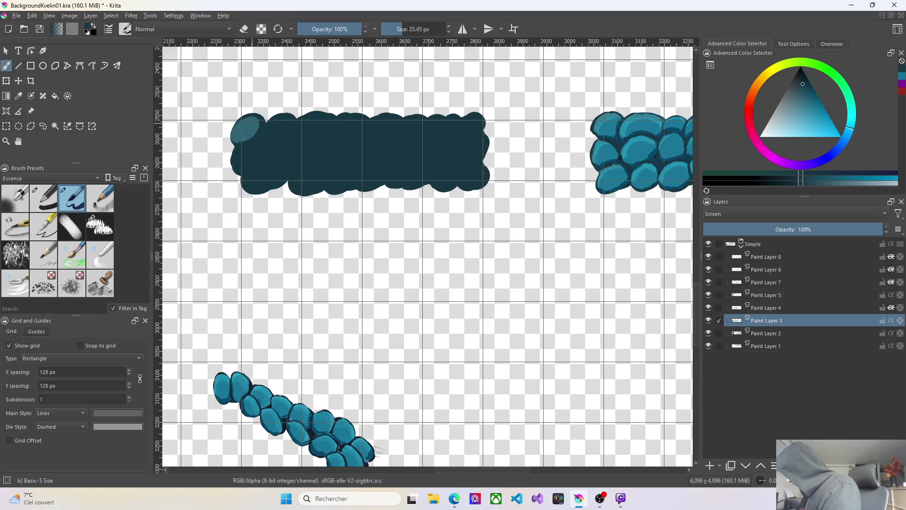
{"action": "key", "text": "ctrl+z"}
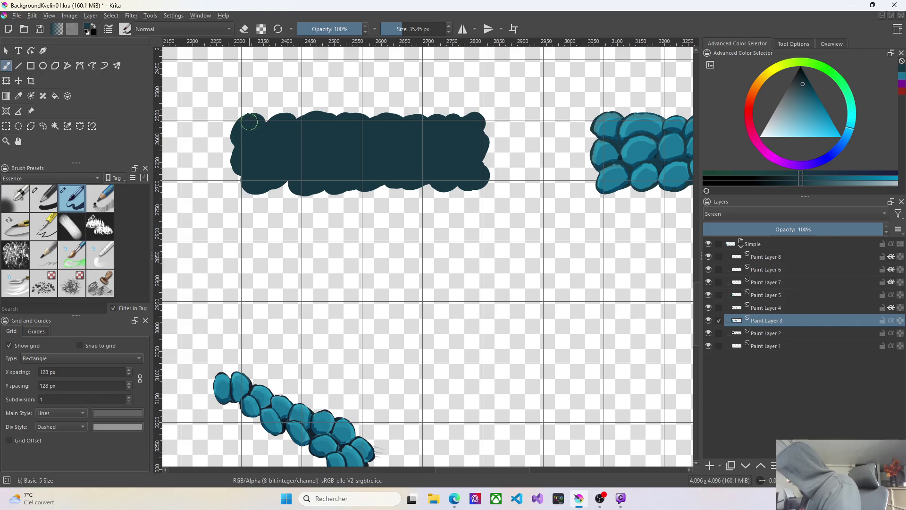
{"action": "left_click_drag", "start_coordinate": [249, 122], "coordinate": [236, 126]}
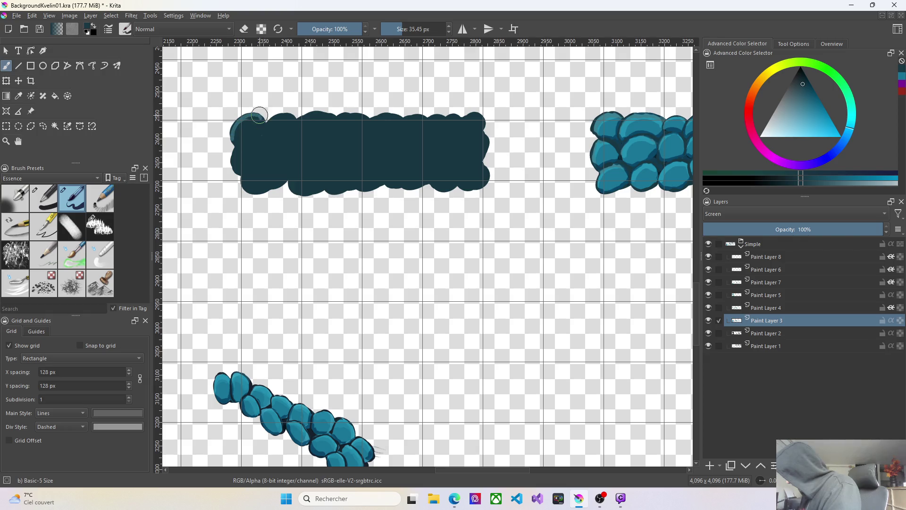
{"action": "mouse_move", "coordinate": [236, 131]}
{"action": "left_mouse_down"}
{"action": "mouse_move", "coordinate": [239, 171]}
{"action": "mouse_move", "coordinate": [257, 190]}
{"action": "mouse_move", "coordinate": [381, 179]}
{"action": "left_mouse_up"}
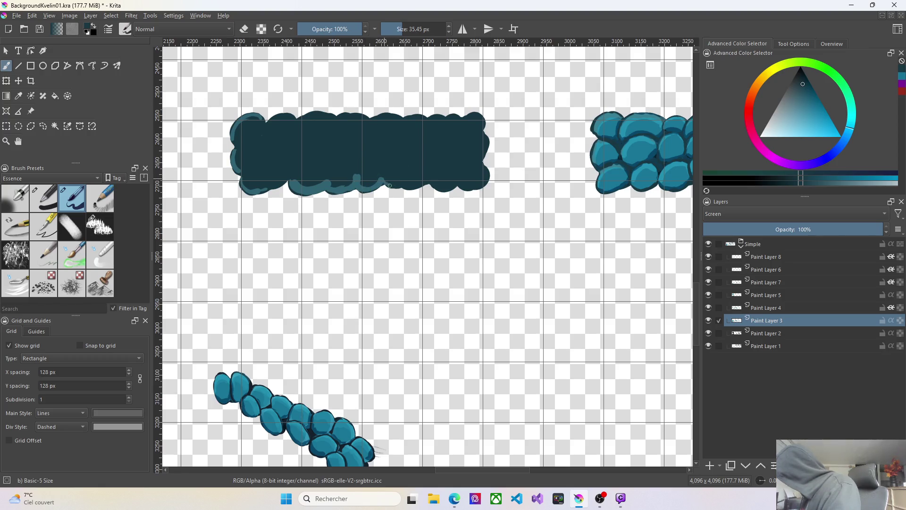
Extend the light rim along the strip's bottom, right side and top edge, undoing a hooked corner stroke
{"action": "mouse_move", "coordinate": [401, 184]}
{"action": "left_mouse_down"}
{"action": "mouse_move", "coordinate": [445, 187]}
{"action": "mouse_move", "coordinate": [482, 168]}
{"action": "left_mouse_up"}
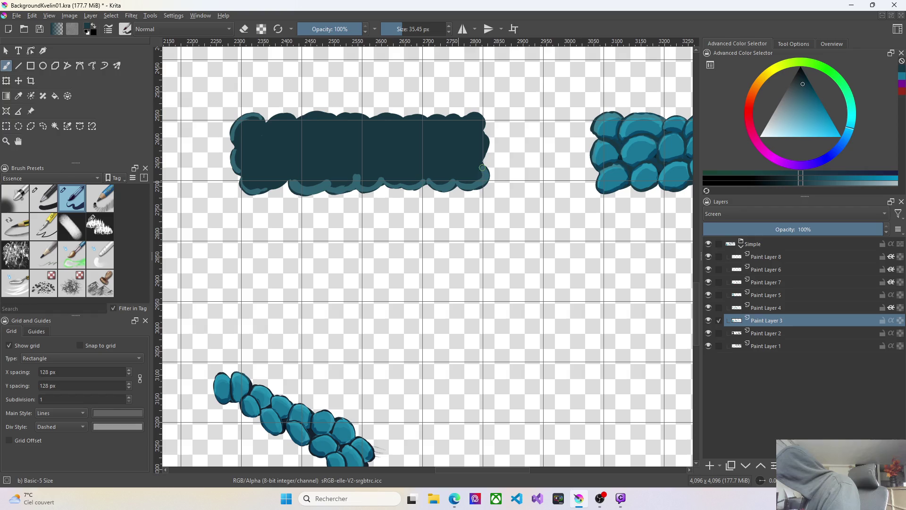
{"action": "left_click_drag", "start_coordinate": [482, 168], "coordinate": [481, 134]}
{"action": "left_click_drag", "start_coordinate": [462, 131], "coordinate": [477, 129]}
{"action": "key", "text": "ctrl+z"}
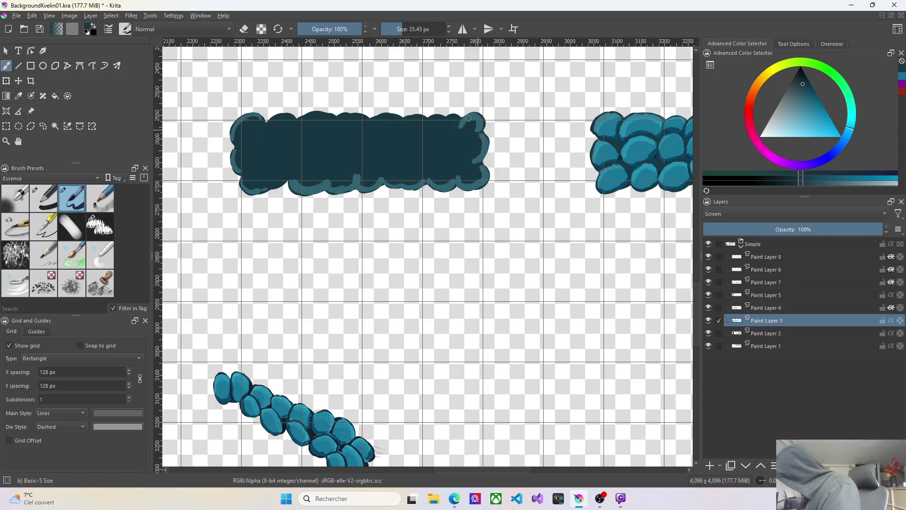
{"action": "mouse_move", "coordinate": [482, 120]}
{"action": "left_mouse_down"}
{"action": "mouse_move", "coordinate": [461, 117]}
{"action": "mouse_move", "coordinate": [444, 130]}
{"action": "mouse_move", "coordinate": [406, 126]}
{"action": "mouse_move", "coordinate": [411, 119]}
{"action": "mouse_move", "coordinate": [374, 139]}
{"action": "mouse_move", "coordinate": [398, 130]}
{"action": "left_mouse_up"}
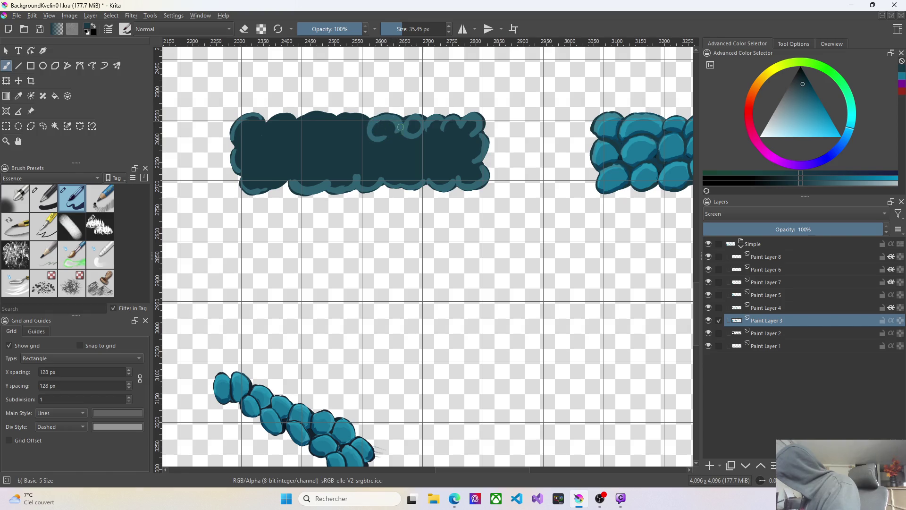
Sketch curved light stone outlines along the strip's top edge toward the top-left
{"action": "mouse_move", "coordinate": [337, 118]}
{"action": "left_mouse_down"}
{"action": "mouse_move", "coordinate": [340, 138]}
{"action": "mouse_move", "coordinate": [362, 135]}
{"action": "left_mouse_up"}
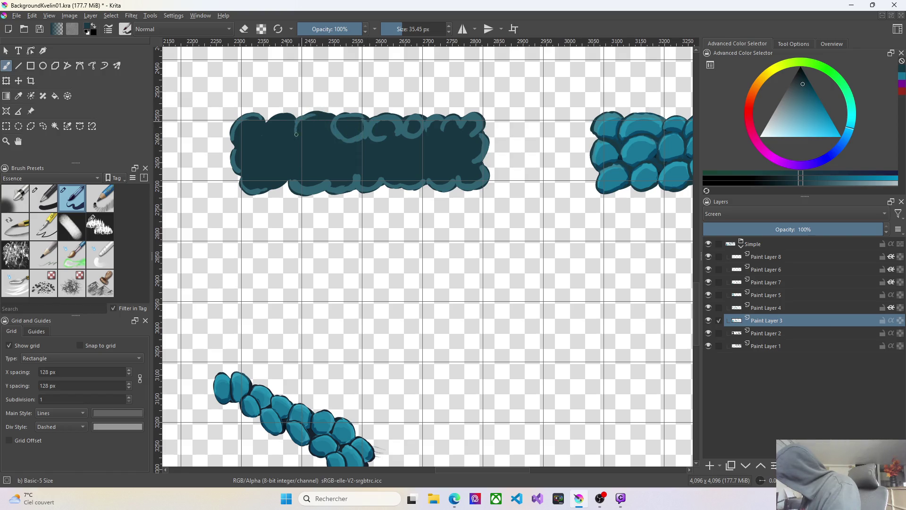
{"action": "left_click_drag", "start_coordinate": [303, 140], "coordinate": [324, 117]}
{"action": "left_click_drag", "start_coordinate": [303, 145], "coordinate": [335, 119]}
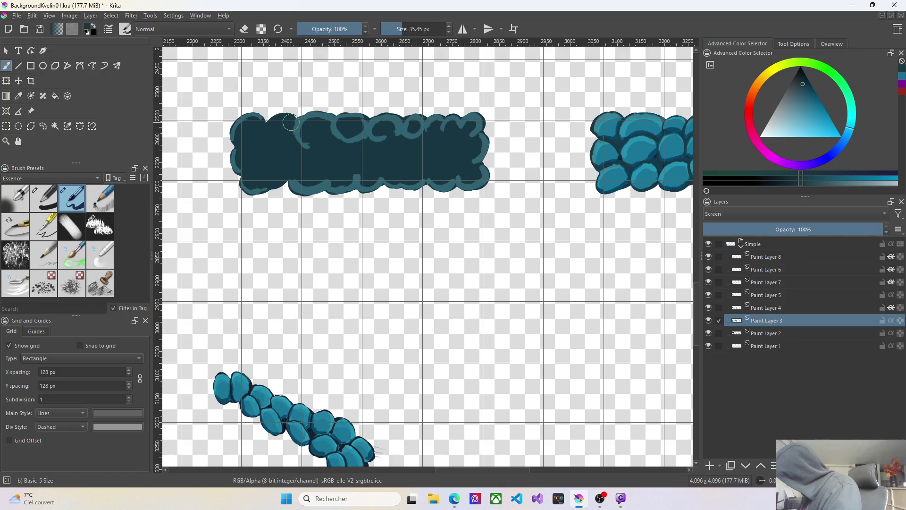
{"action": "mouse_move", "coordinate": [306, 137]}
{"action": "left_mouse_down"}
{"action": "mouse_move", "coordinate": [278, 121]}
{"action": "mouse_move", "coordinate": [293, 127]}
{"action": "mouse_move", "coordinate": [256, 142]}
{"action": "left_mouse_up"}
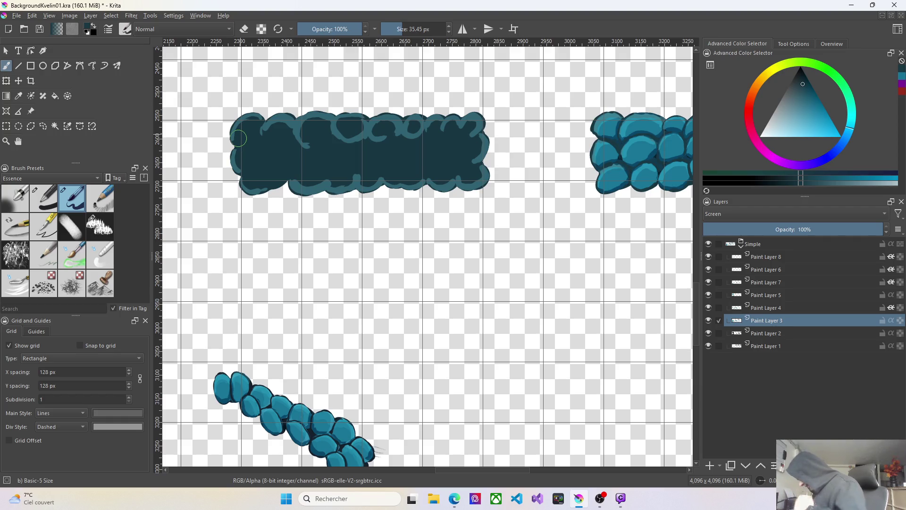
{"action": "left_click_drag", "start_coordinate": [460, 468], "coordinate": [399, 468]}
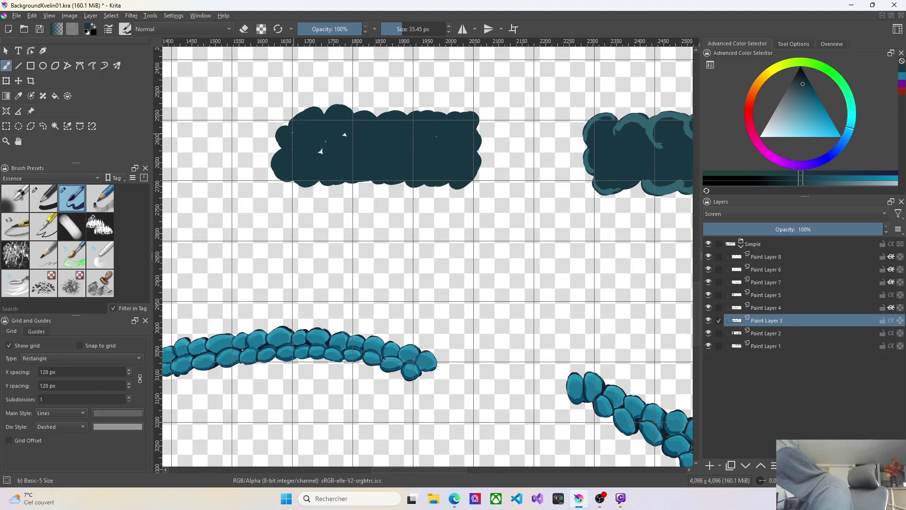
Paint a light rim on the other strip's edge and outline curved stones on its top and lower-left lobe
{"action": "mouse_move", "coordinate": [280, 134]}
{"action": "left_mouse_down"}
{"action": "mouse_move", "coordinate": [283, 151]}
{"action": "mouse_move", "coordinate": [307, 154]}
{"action": "mouse_move", "coordinate": [324, 179]}
{"action": "mouse_move", "coordinate": [453, 176]}
{"action": "mouse_move", "coordinate": [475, 167]}
{"action": "mouse_move", "coordinate": [472, 157]}
{"action": "mouse_move", "coordinate": [467, 177]}
{"action": "mouse_move", "coordinate": [471, 117]}
{"action": "mouse_move", "coordinate": [469, 128]}
{"action": "mouse_move", "coordinate": [464, 114]}
{"action": "mouse_move", "coordinate": [416, 114]}
{"action": "left_mouse_up"}
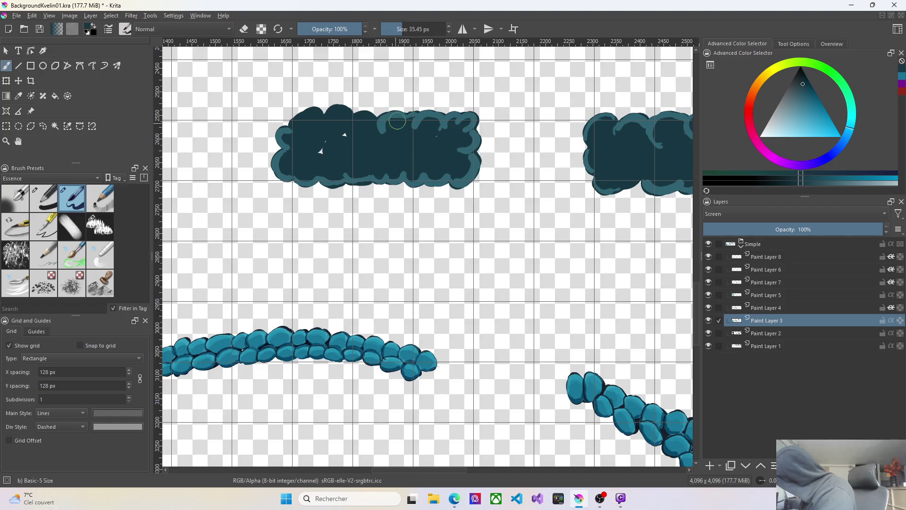
{"action": "left_click_drag", "start_coordinate": [365, 116], "coordinate": [373, 123]}
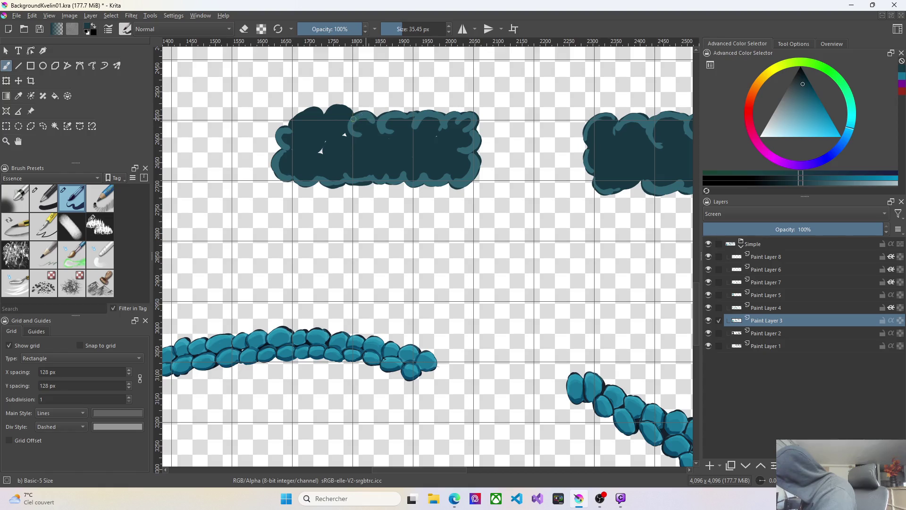
{"action": "mouse_move", "coordinate": [365, 124]}
{"action": "left_mouse_down"}
{"action": "mouse_move", "coordinate": [344, 114]}
{"action": "mouse_move", "coordinate": [337, 130]}
{"action": "mouse_move", "coordinate": [320, 114]}
{"action": "mouse_move", "coordinate": [303, 170]}
{"action": "left_mouse_up"}
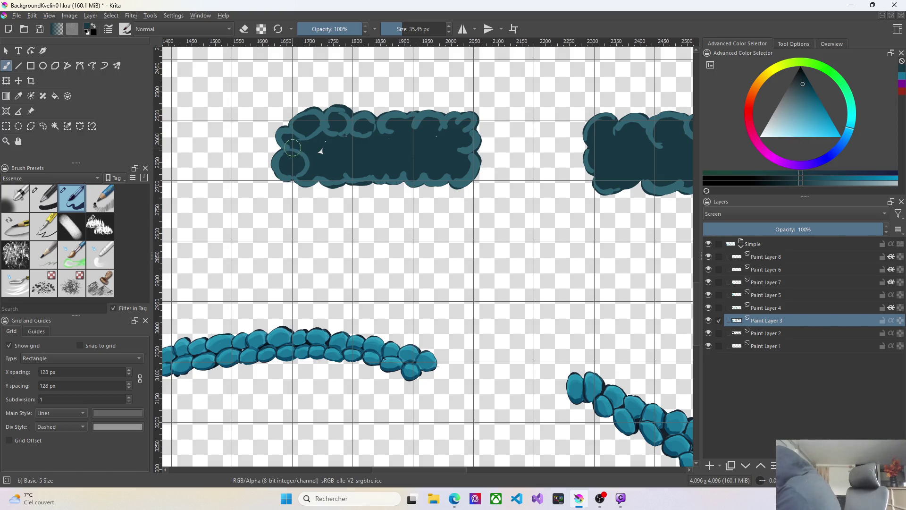
{"action": "left_click_drag", "start_coordinate": [306, 162], "coordinate": [304, 179]}
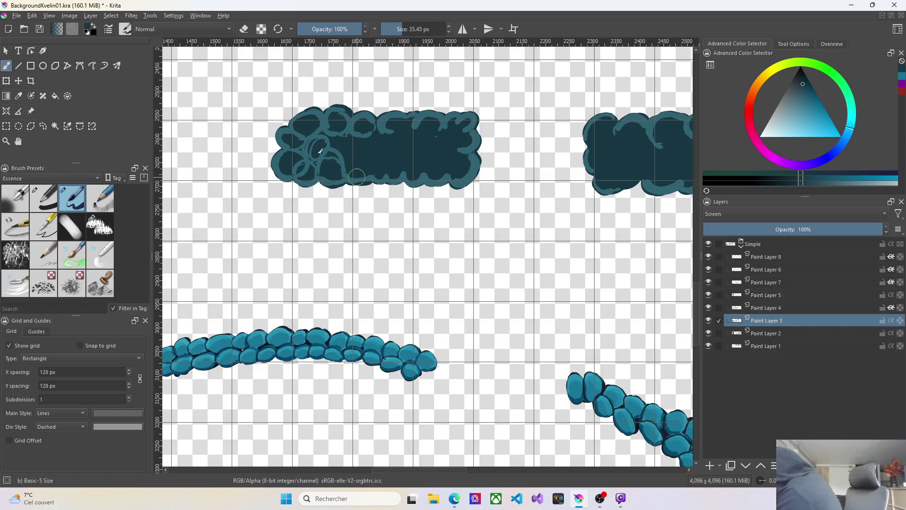
Outline individual stones in light teal through the strip's lower middle and right interior
{"action": "left_click_drag", "start_coordinate": [352, 150], "coordinate": [369, 175]}
{"action": "left_click_drag", "start_coordinate": [361, 150], "coordinate": [386, 177]}
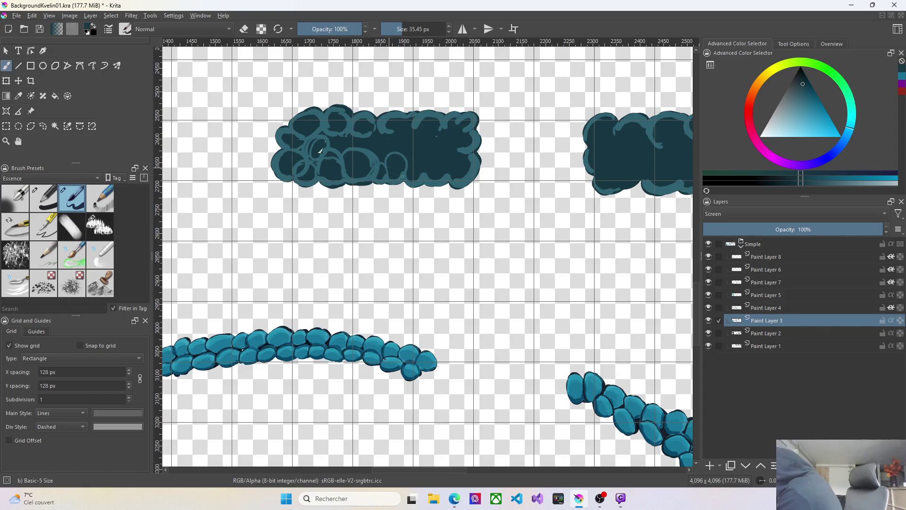
{"action": "left_click_drag", "start_coordinate": [390, 160], "coordinate": [408, 177]}
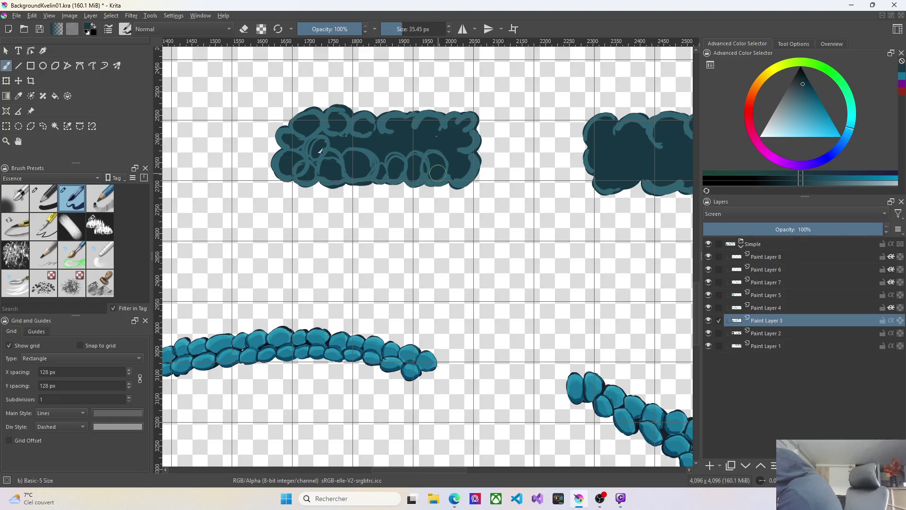
{"action": "left_click", "coordinate": [451, 149]}
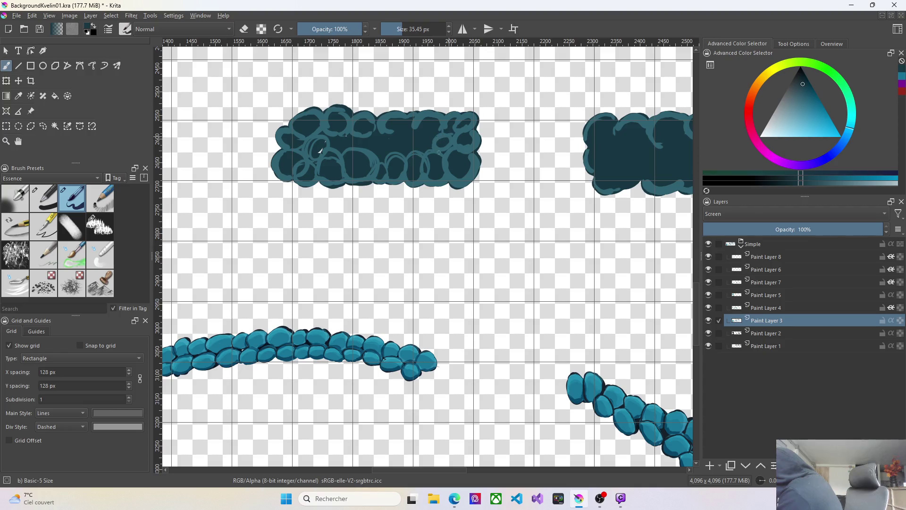
{"action": "mouse_move", "coordinate": [435, 143]}
{"action": "left_mouse_down"}
{"action": "mouse_move", "coordinate": [420, 156]}
{"action": "mouse_move", "coordinate": [420, 142]}
{"action": "left_mouse_up"}
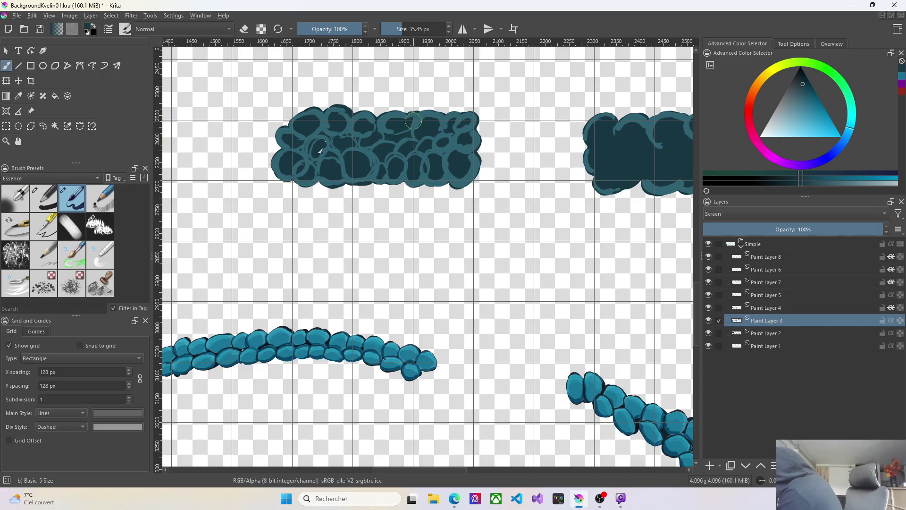
{"action": "scroll", "coordinate": [577, 283], "scroll_direction": "down", "scroll_amount": 3}
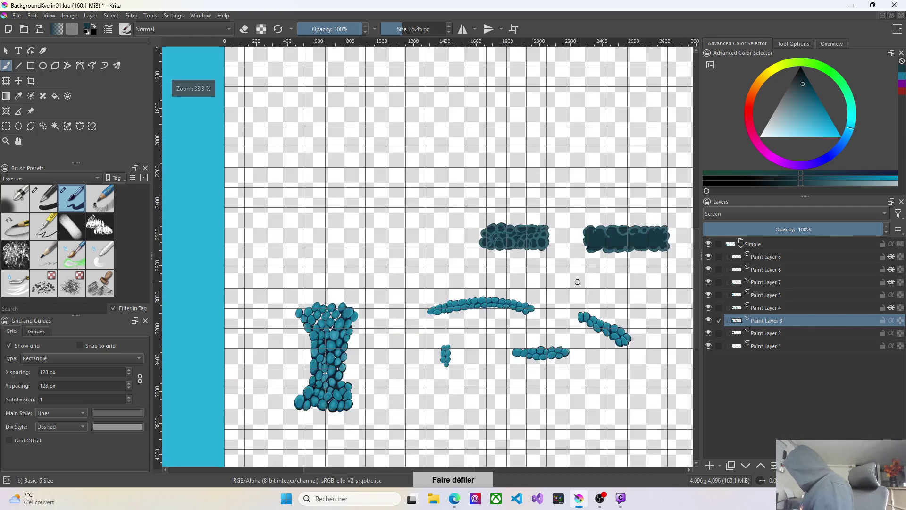
{"action": "scroll", "coordinate": [659, 276], "scroll_direction": "up", "scroll_amount": 2}
{"action": "scroll", "coordinate": [660, 276], "scroll_direction": "up", "scroll_amount": 1}
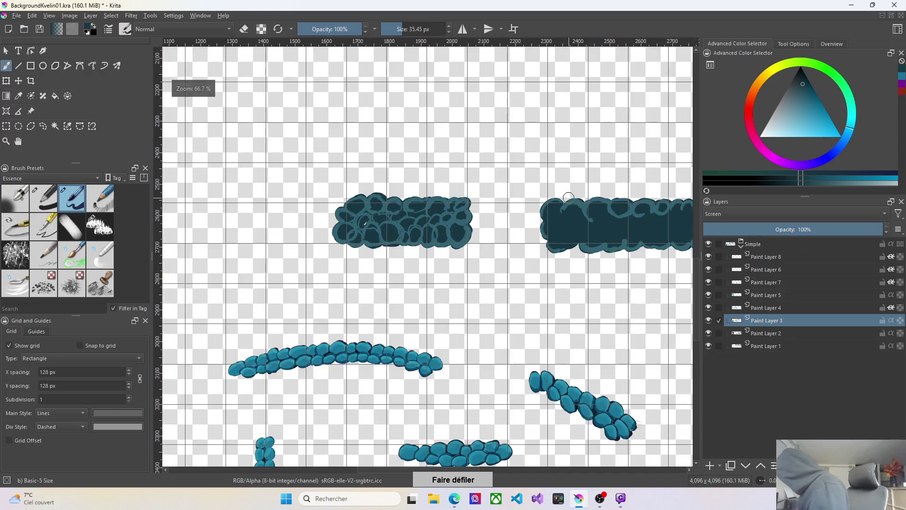
{"action": "scroll", "coordinate": [543, 249], "scroll_direction": "up", "scroll_amount": 1}
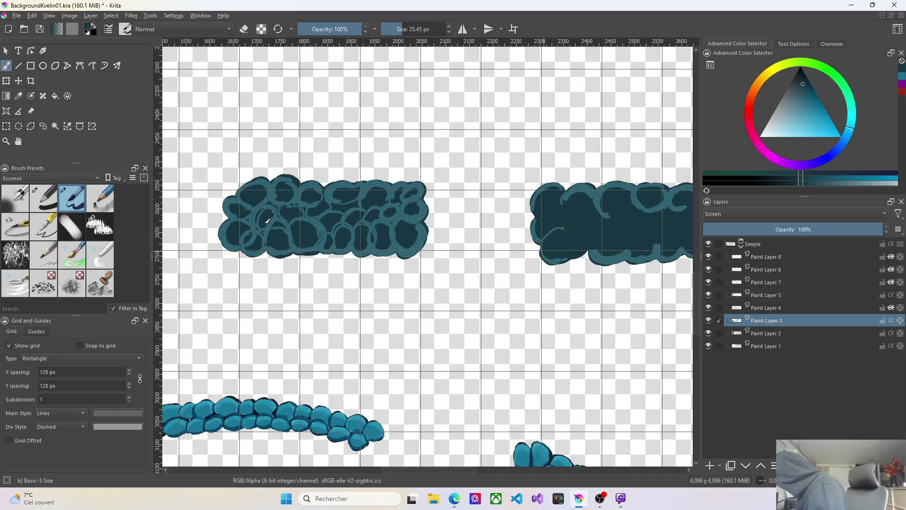
Outline round stones in light teal across the right strip's left and right parts
{"action": "left_click_drag", "start_coordinate": [561, 228], "coordinate": [571, 235]}
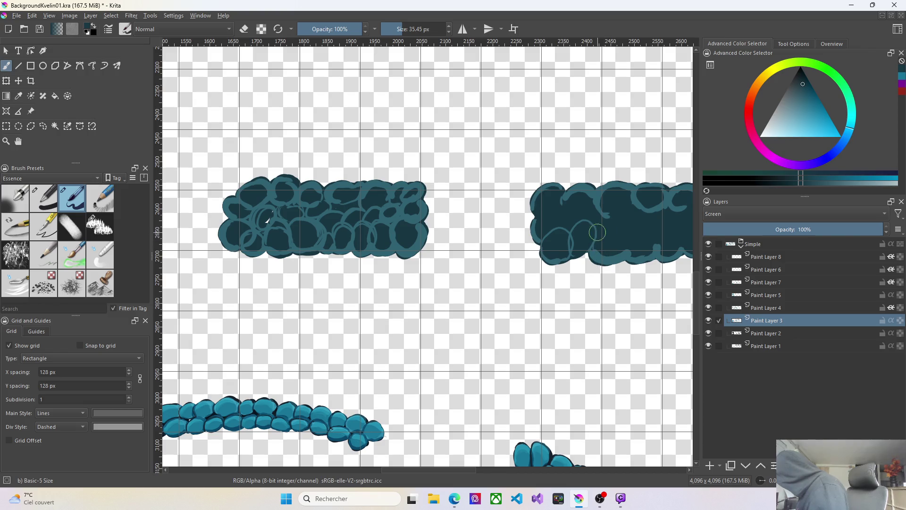
{"action": "left_click_drag", "start_coordinate": [596, 255], "coordinate": [620, 256]}
{"action": "left_click_drag", "start_coordinate": [546, 214], "coordinate": [535, 208]}
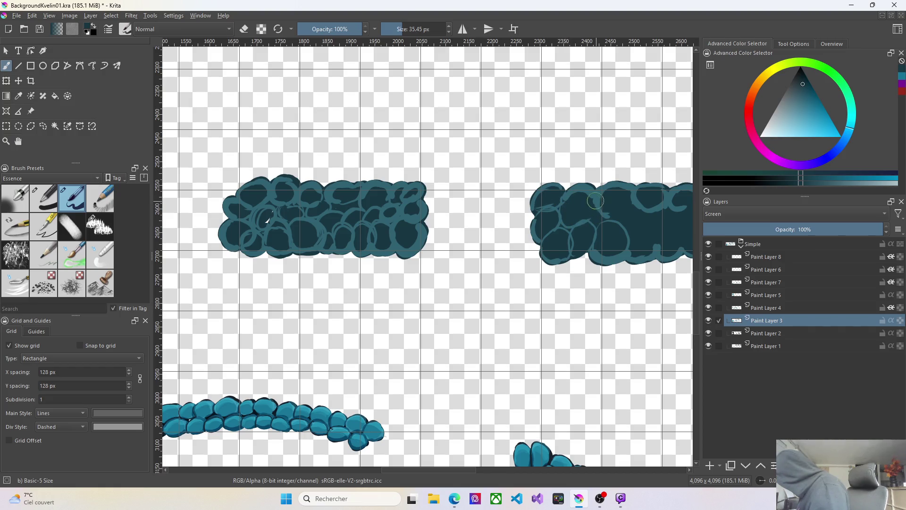
{"action": "mouse_move", "coordinate": [613, 214]}
{"action": "left_mouse_down"}
{"action": "mouse_move", "coordinate": [632, 192]}
{"action": "mouse_move", "coordinate": [646, 232]}
{"action": "left_mouse_up"}
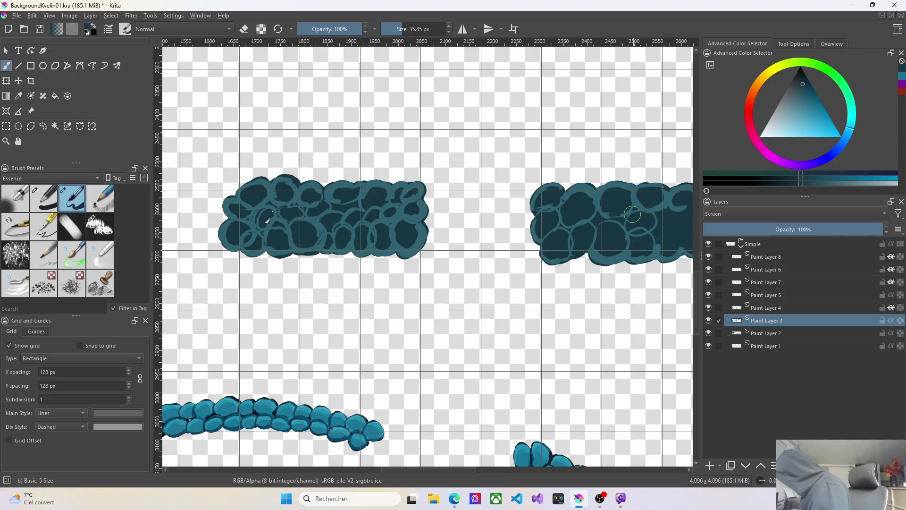
{"action": "left_click_drag", "start_coordinate": [425, 470], "coordinate": [460, 470]}
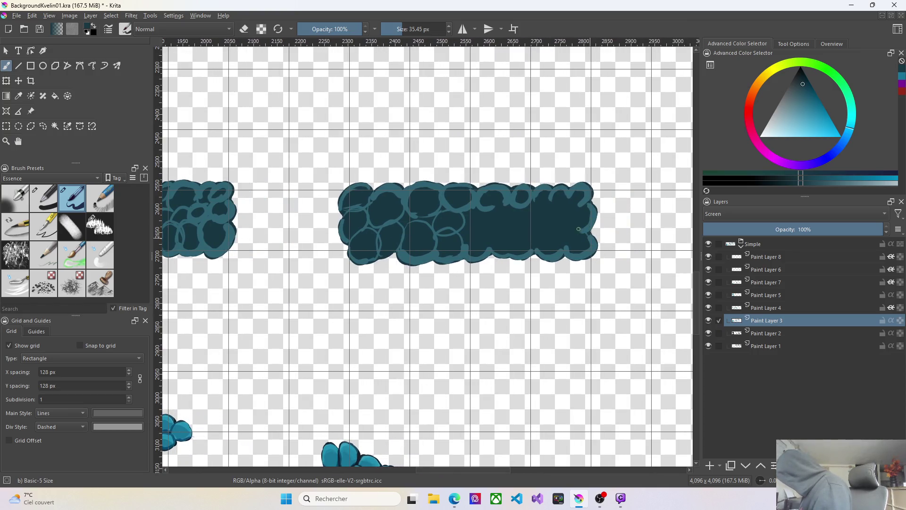
Thicken the arched outline at the strip's right end and add light highlight rings on several stones
{"action": "left_click_drag", "start_coordinate": [567, 236], "coordinate": [568, 234]}
{"action": "mouse_move", "coordinate": [591, 200]}
{"action": "left_mouse_down"}
{"action": "mouse_move", "coordinate": [567, 233]}
{"action": "mouse_move", "coordinate": [539, 247]}
{"action": "left_mouse_up"}
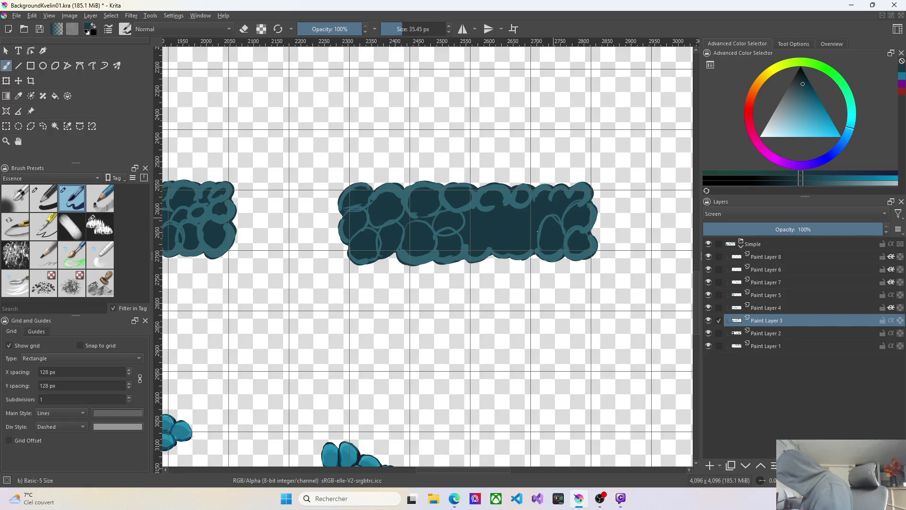
{"action": "mouse_move", "coordinate": [562, 233]}
{"action": "left_mouse_down"}
{"action": "mouse_move", "coordinate": [535, 248]}
{"action": "mouse_move", "coordinate": [488, 252]}
{"action": "left_mouse_up"}
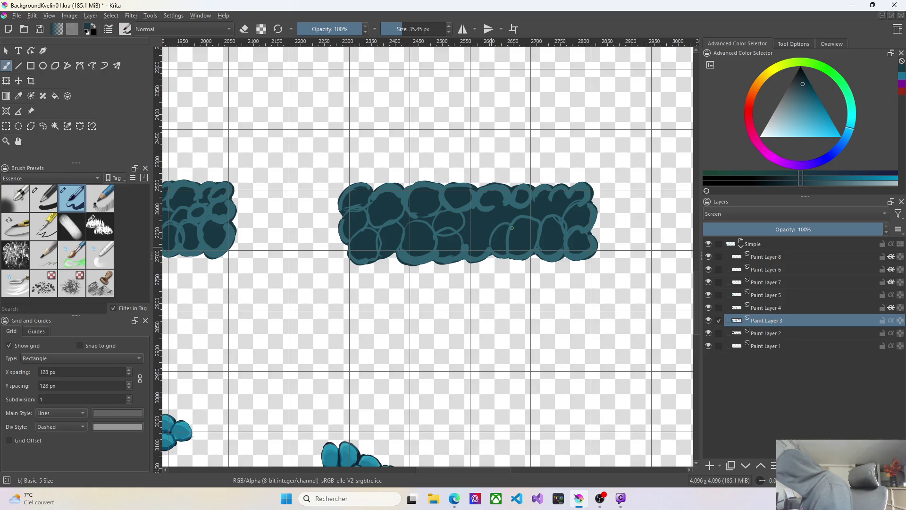
{"action": "mouse_move", "coordinate": [529, 223]}
{"action": "left_mouse_down"}
{"action": "mouse_move", "coordinate": [523, 248]}
{"action": "mouse_move", "coordinate": [459, 249]}
{"action": "left_mouse_up"}
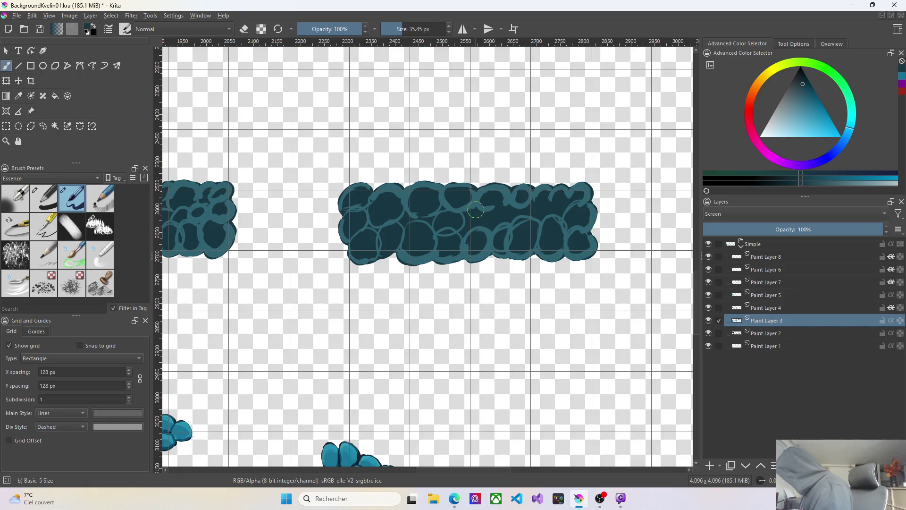
{"action": "left_click_drag", "start_coordinate": [500, 204], "coordinate": [507, 221]}
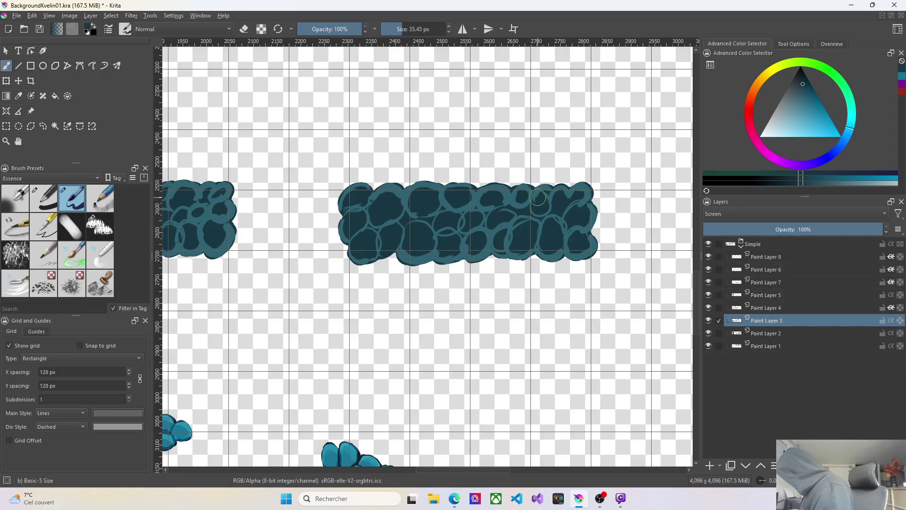
{"action": "left_click_drag", "start_coordinate": [552, 191], "coordinate": [566, 209]}
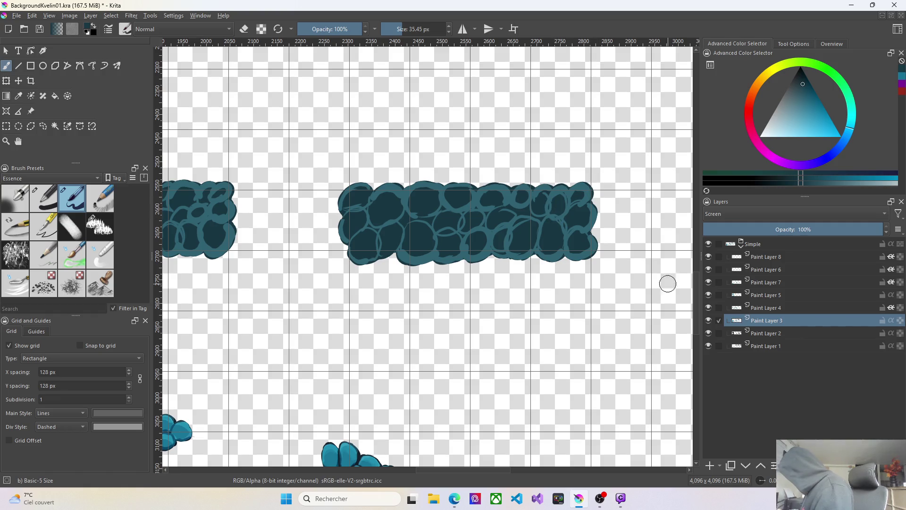
{"action": "scroll", "coordinate": [596, 294], "scroll_direction": "down", "scroll_amount": 2}
{"action": "scroll", "coordinate": [629, 299], "scroll_direction": "up", "scroll_amount": 1}
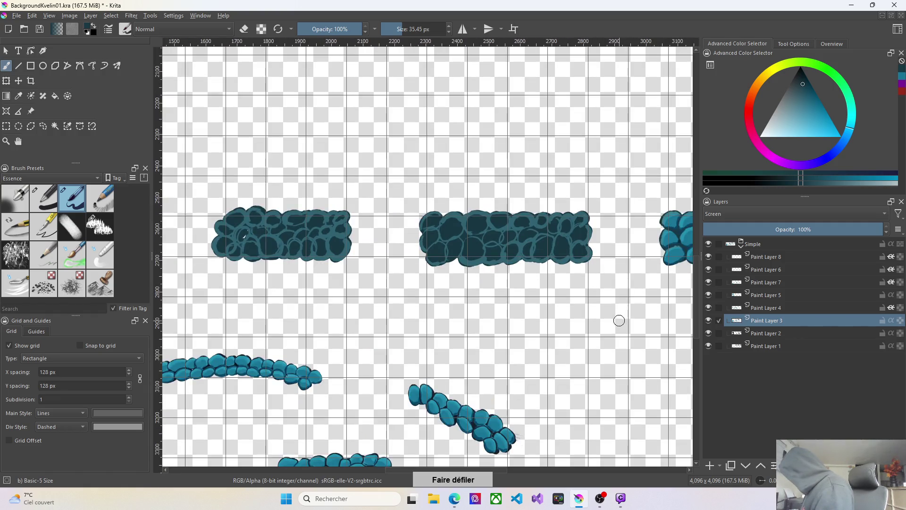
Switch to Paint Layer 4, sample the finished strip's teal, and start painting it on the lower-left stone
{"action": "left_click", "coordinate": [775, 309]}
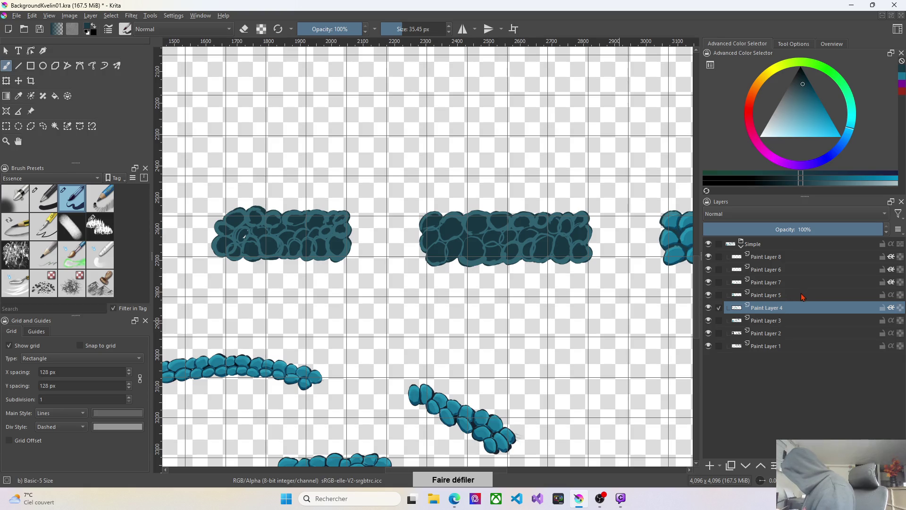
{"action": "scroll", "coordinate": [578, 248], "scroll_direction": "up", "scroll_amount": 2}
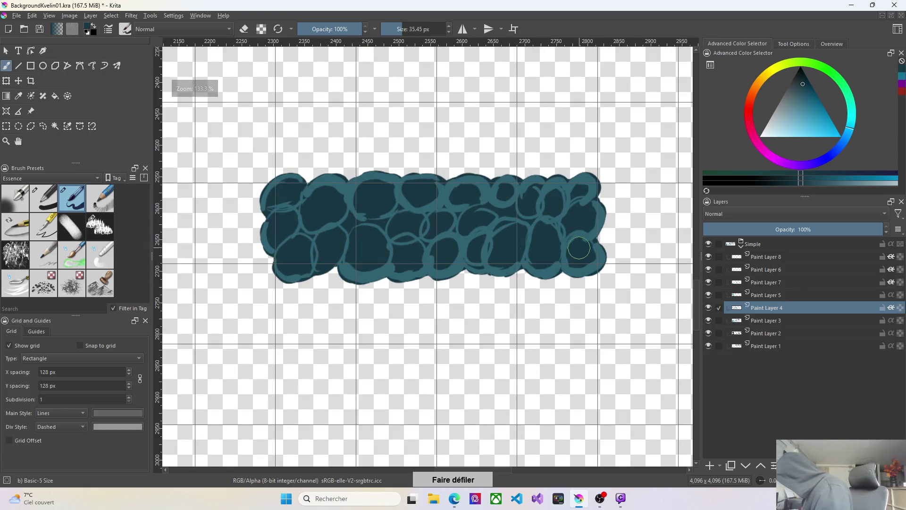
{"action": "left_click_drag", "start_coordinate": [576, 248], "coordinate": [585, 236]}
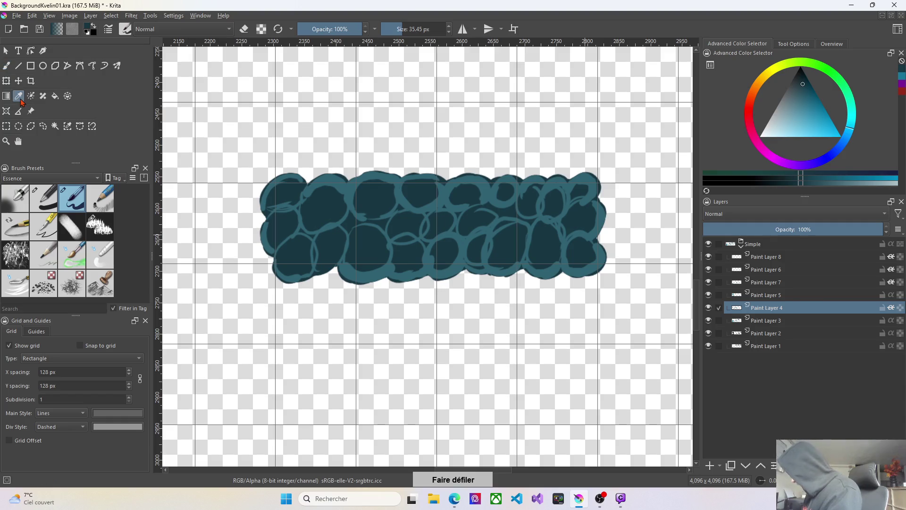
{"action": "scroll", "coordinate": [502, 408], "scroll_direction": "down", "scroll_amount": 2}
{"action": "scroll", "coordinate": [591, 342], "scroll_direction": "down", "scroll_amount": 1}
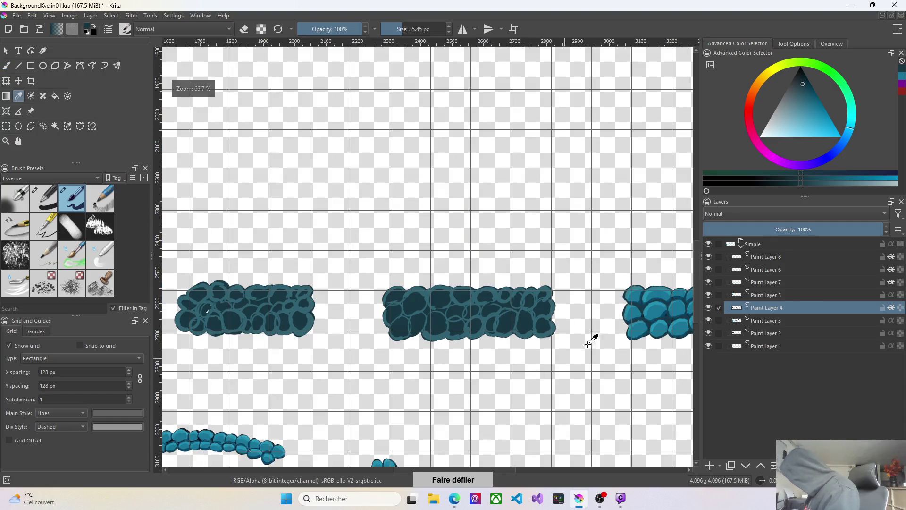
{"action": "left_click", "coordinate": [662, 309], "text": "ctrl"}
{"action": "scroll", "coordinate": [507, 305], "scroll_direction": "up", "scroll_amount": 2}
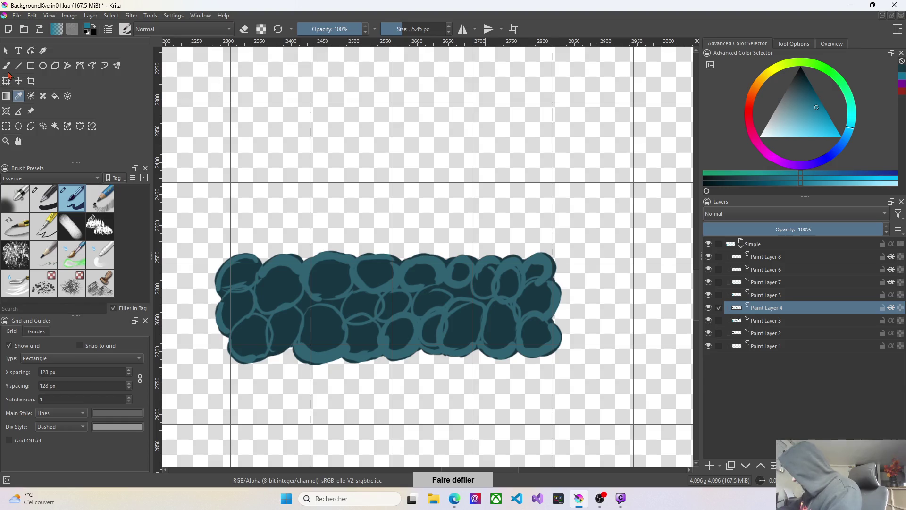
{"action": "left_click", "coordinate": [7, 66]}
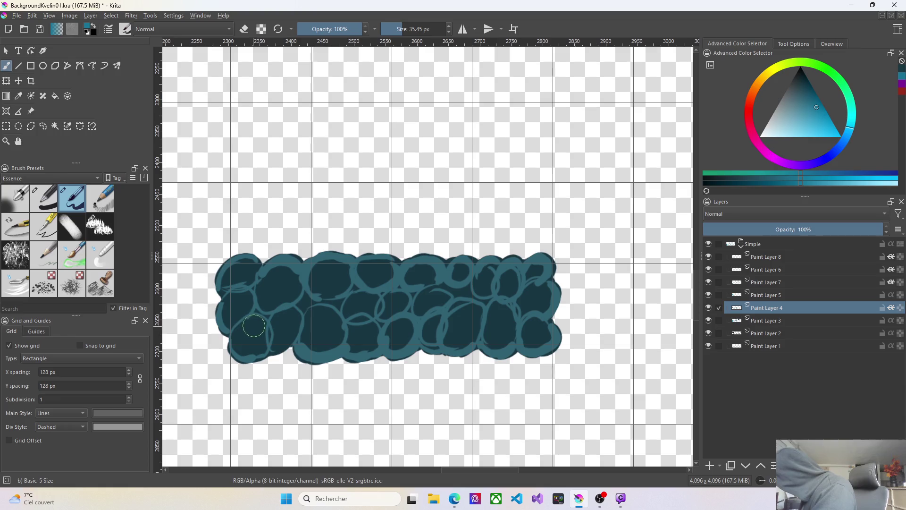
{"action": "mouse_move", "coordinate": [252, 325]}
{"action": "left_mouse_down"}
{"action": "mouse_move", "coordinate": [242, 335]}
{"action": "mouse_move", "coordinate": [249, 329]}
{"action": "left_mouse_up"}
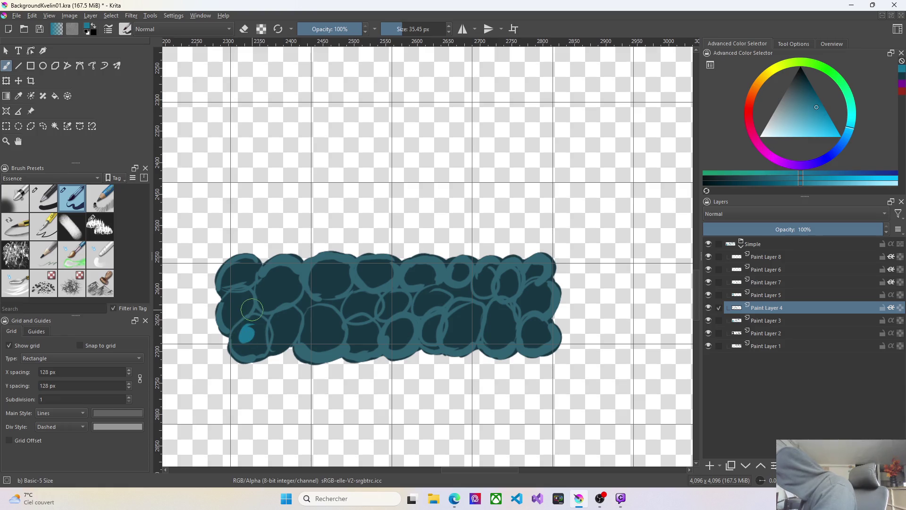
With an ~84 px brush, spread flat teal rightward along the strip's bottom row of stones
{"action": "key", "text": "bracketright"}
{"action": "key", "text": "bracketright"}
{"action": "key", "text": "bracketright"}
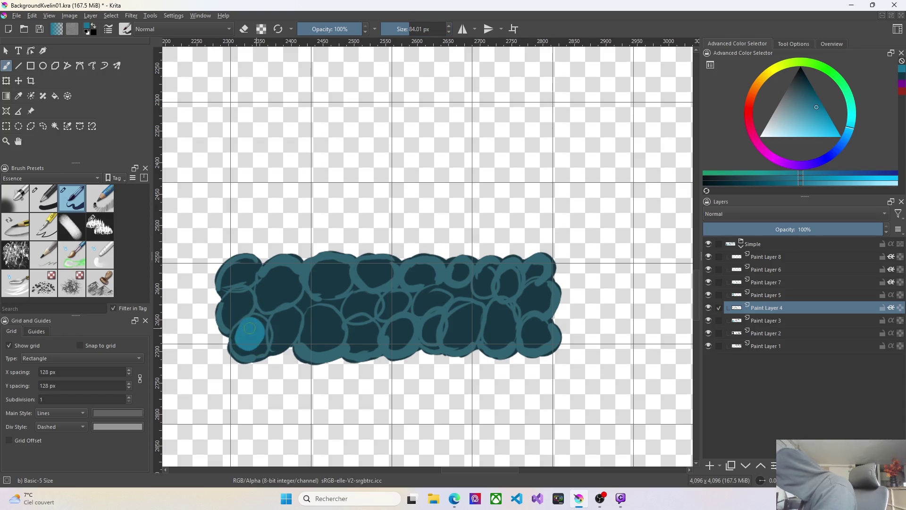
{"action": "mouse_move", "coordinate": [238, 340]}
{"action": "left_mouse_down"}
{"action": "mouse_move", "coordinate": [239, 347]}
{"action": "mouse_move", "coordinate": [262, 337]}
{"action": "left_mouse_up"}
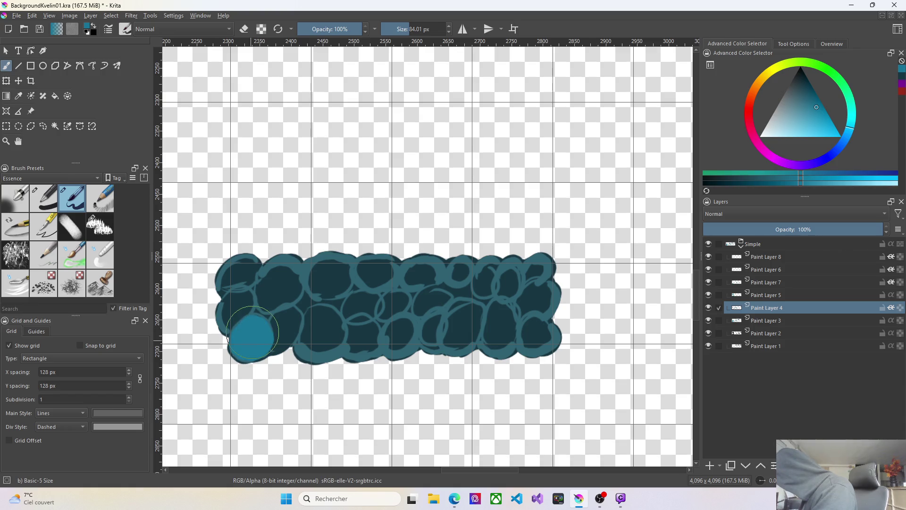
{"action": "left_click_drag", "start_coordinate": [278, 314], "coordinate": [294, 322]}
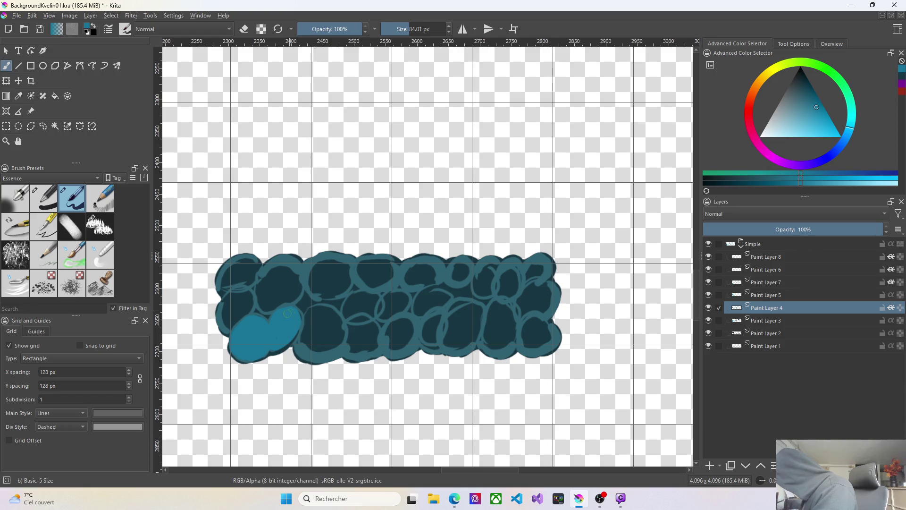
{"action": "mouse_move", "coordinate": [273, 328]}
{"action": "left_mouse_down"}
{"action": "mouse_move", "coordinate": [304, 333]}
{"action": "mouse_move", "coordinate": [316, 322]}
{"action": "mouse_move", "coordinate": [318, 352]}
{"action": "mouse_move", "coordinate": [317, 313]}
{"action": "mouse_move", "coordinate": [311, 316]}
{"action": "mouse_move", "coordinate": [327, 335]}
{"action": "left_mouse_up"}
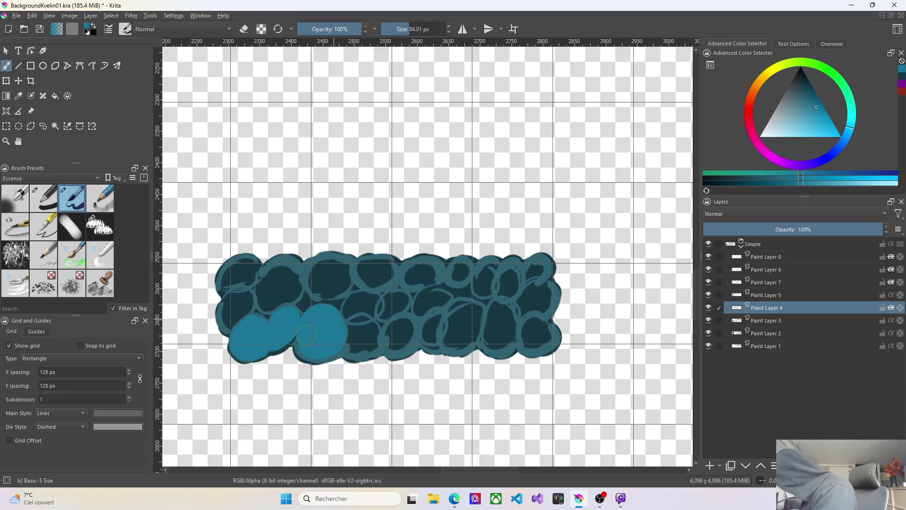
{"action": "mouse_move", "coordinate": [311, 349]}
{"action": "left_mouse_down"}
{"action": "mouse_move", "coordinate": [362, 326]}
{"action": "mouse_move", "coordinate": [350, 342]}
{"action": "mouse_move", "coordinate": [361, 354]}
{"action": "mouse_move", "coordinate": [366, 328]}
{"action": "left_mouse_up"}
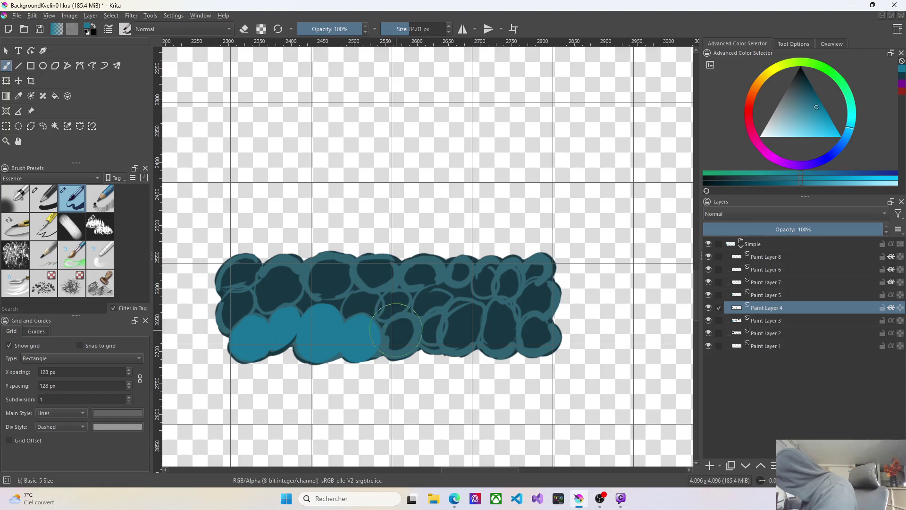
{"action": "mouse_move", "coordinate": [402, 317]}
{"action": "left_mouse_down"}
{"action": "mouse_move", "coordinate": [390, 337]}
{"action": "mouse_move", "coordinate": [395, 347]}
{"action": "mouse_move", "coordinate": [414, 322]}
{"action": "mouse_move", "coordinate": [396, 311]}
{"action": "mouse_move", "coordinate": [435, 312]}
{"action": "mouse_move", "coordinate": [427, 330]}
{"action": "mouse_move", "coordinate": [467, 312]}
{"action": "mouse_move", "coordinate": [457, 315]}
{"action": "mouse_move", "coordinate": [453, 340]}
{"action": "mouse_move", "coordinate": [471, 332]}
{"action": "mouse_move", "coordinate": [467, 311]}
{"action": "mouse_move", "coordinate": [506, 316]}
{"action": "mouse_move", "coordinate": [493, 323]}
{"action": "mouse_move", "coordinate": [496, 344]}
{"action": "mouse_move", "coordinate": [502, 316]}
{"action": "left_mouse_up"}
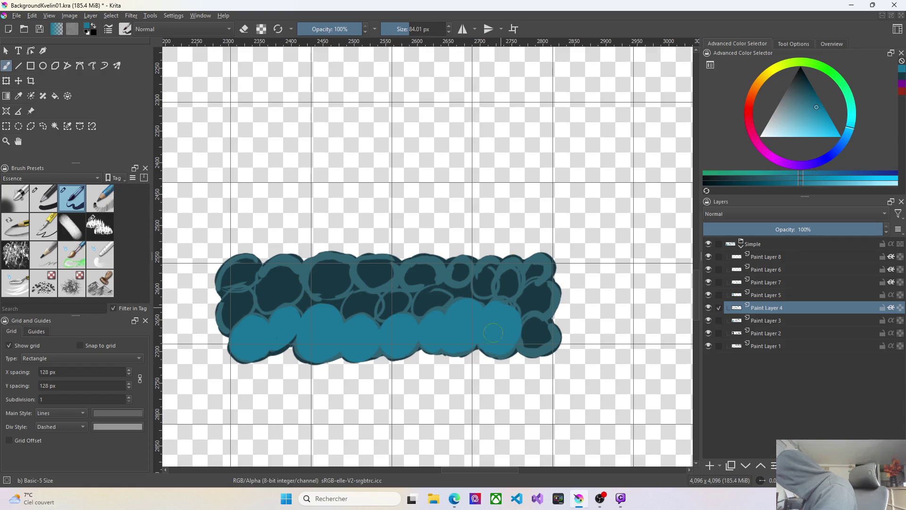
Cover the strip's right end, upper middle stones, left edge and a small notch with flat teal
{"action": "mouse_move", "coordinate": [493, 347]}
{"action": "left_mouse_down"}
{"action": "mouse_move", "coordinate": [546, 322]}
{"action": "mouse_move", "coordinate": [532, 340]}
{"action": "mouse_move", "coordinate": [542, 338]}
{"action": "mouse_move", "coordinate": [542, 277]}
{"action": "mouse_move", "coordinate": [527, 298]}
{"action": "mouse_move", "coordinate": [541, 264]}
{"action": "mouse_move", "coordinate": [503, 277]}
{"action": "mouse_move", "coordinate": [514, 267]}
{"action": "mouse_move", "coordinate": [504, 285]}
{"action": "mouse_move", "coordinate": [478, 273]}
{"action": "mouse_move", "coordinate": [495, 271]}
{"action": "mouse_move", "coordinate": [461, 264]}
{"action": "mouse_move", "coordinate": [471, 273]}
{"action": "mouse_move", "coordinate": [415, 271]}
{"action": "mouse_move", "coordinate": [418, 287]}
{"action": "mouse_move", "coordinate": [451, 295]}
{"action": "left_mouse_up"}
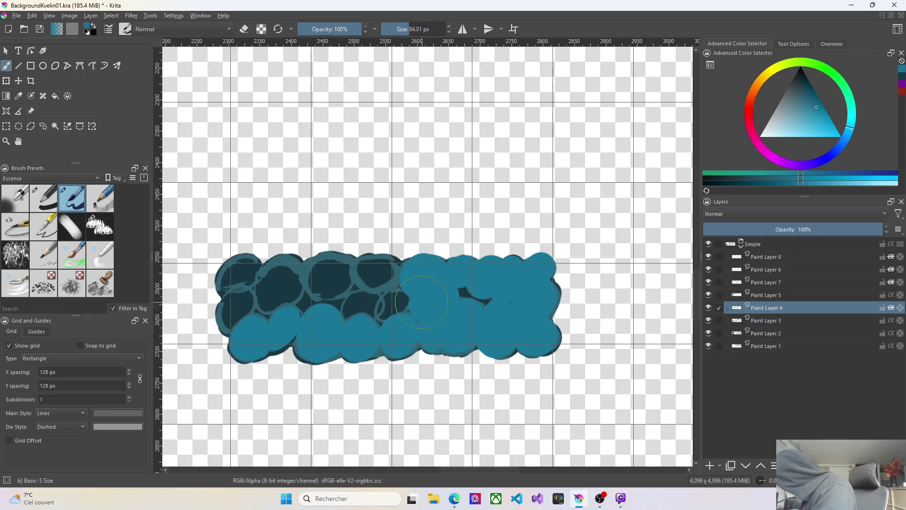
{"action": "mouse_move", "coordinate": [375, 263]}
{"action": "left_mouse_down"}
{"action": "mouse_move", "coordinate": [388, 310]}
{"action": "mouse_move", "coordinate": [343, 280]}
{"action": "mouse_move", "coordinate": [266, 285]}
{"action": "left_mouse_up"}
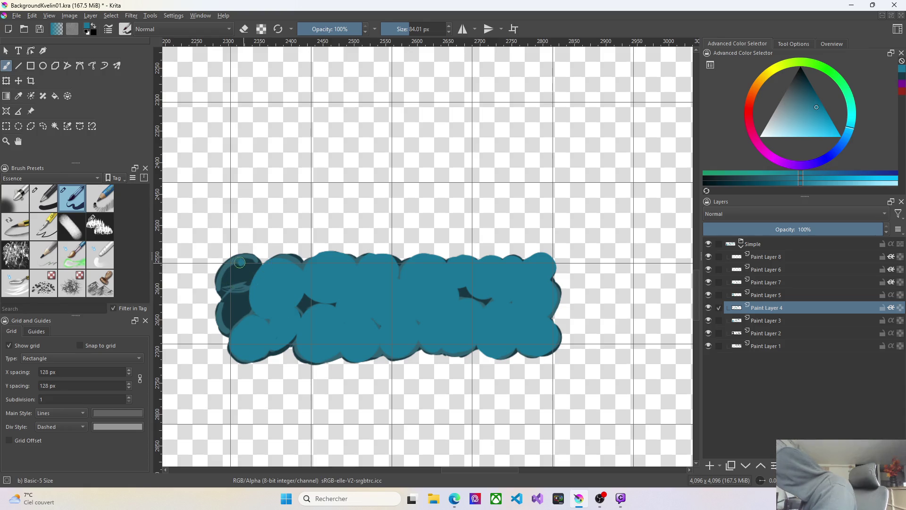
{"action": "left_click_drag", "start_coordinate": [242, 263], "coordinate": [249, 303]}
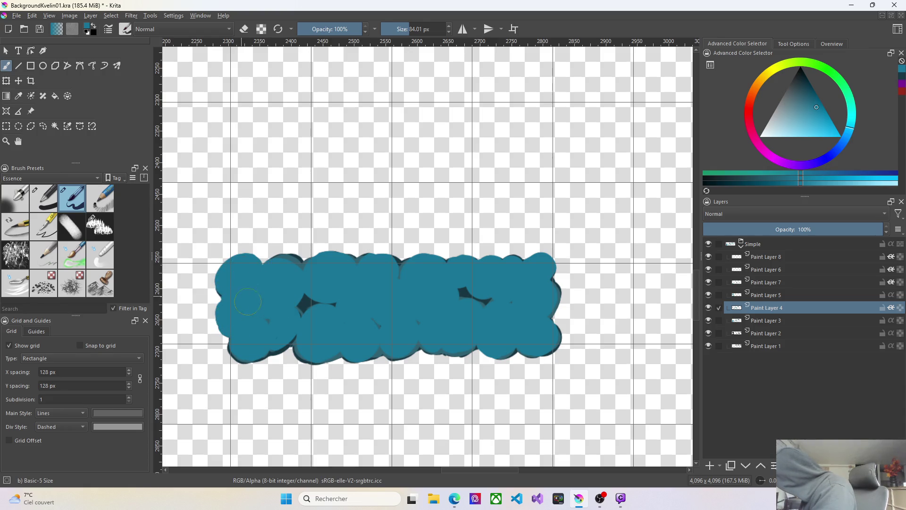
{"action": "left_click_drag", "start_coordinate": [308, 303], "coordinate": [301, 311]}
{"action": "scroll", "coordinate": [478, 376], "scroll_direction": "down", "scroll_amount": 2}
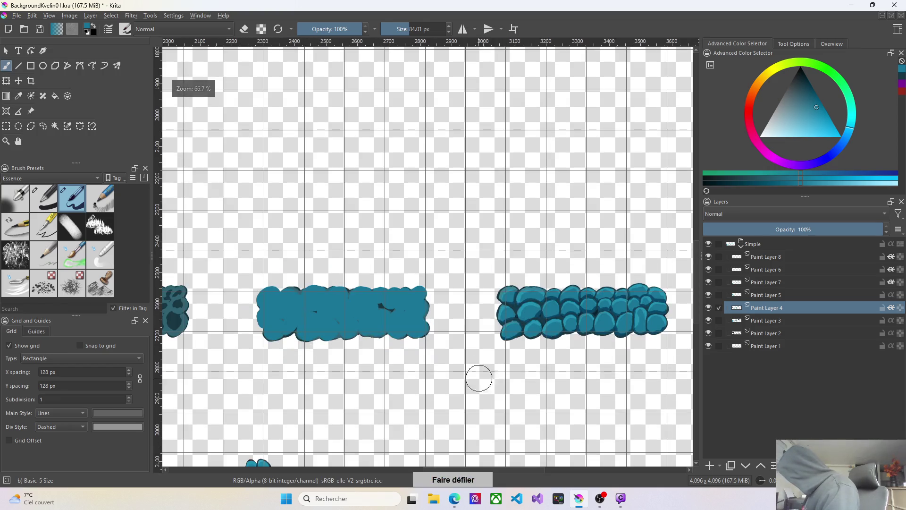
{"action": "scroll", "coordinate": [561, 400], "scroll_direction": "down", "scroll_amount": 2}
{"action": "scroll", "coordinate": [331, 377], "scroll_direction": "up", "scroll_amount": 5}
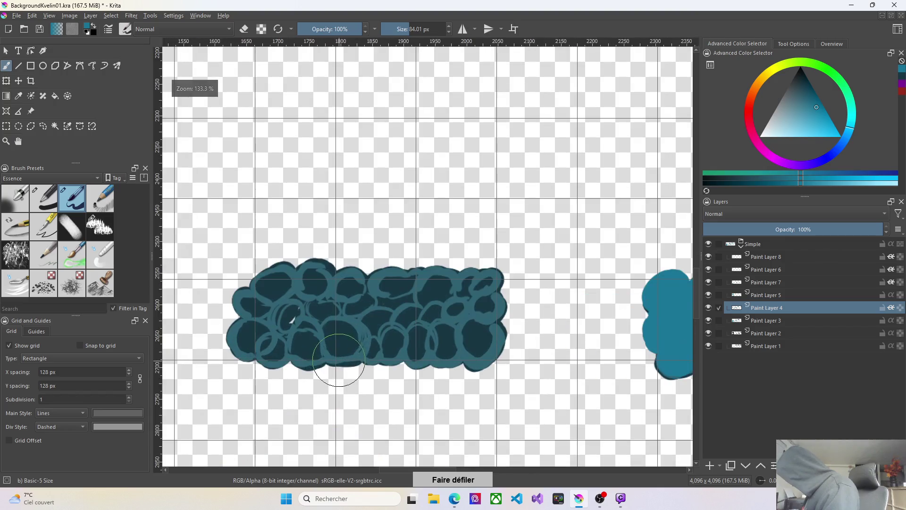
Fill the left strip's bottom, middle and top gaps with flat teal, then make Paint Layer 5 active
{"action": "mouse_move", "coordinate": [245, 333]}
{"action": "left_mouse_down"}
{"action": "mouse_move", "coordinate": [259, 342]}
{"action": "mouse_move", "coordinate": [236, 334]}
{"action": "mouse_move", "coordinate": [312, 349]}
{"action": "mouse_move", "coordinate": [346, 332]}
{"action": "mouse_move", "coordinate": [389, 338]}
{"action": "left_mouse_up"}
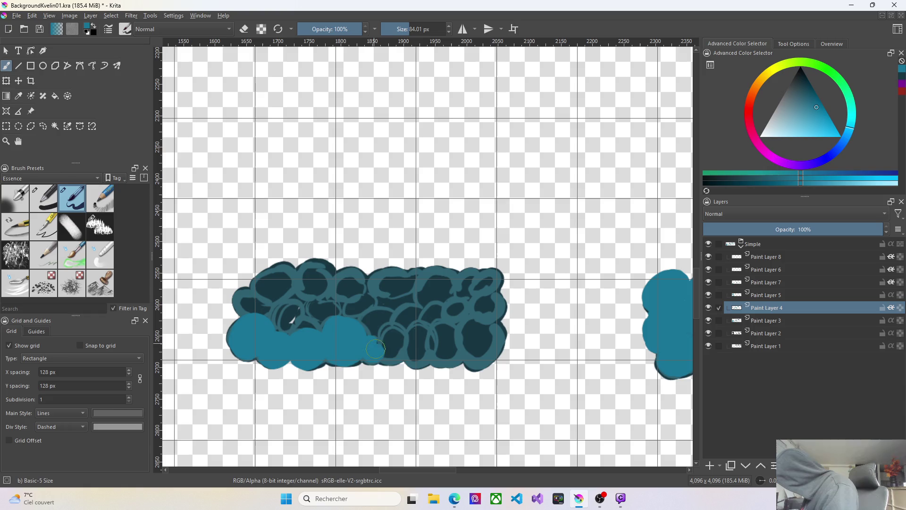
{"action": "mouse_move", "coordinate": [390, 338]}
{"action": "left_mouse_down"}
{"action": "mouse_move", "coordinate": [421, 330]}
{"action": "mouse_move", "coordinate": [420, 339]}
{"action": "mouse_move", "coordinate": [471, 323]}
{"action": "mouse_move", "coordinate": [487, 296]}
{"action": "mouse_move", "coordinate": [485, 277]}
{"action": "mouse_move", "coordinate": [366, 320]}
{"action": "mouse_move", "coordinate": [399, 285]}
{"action": "mouse_move", "coordinate": [385, 309]}
{"action": "left_mouse_up"}
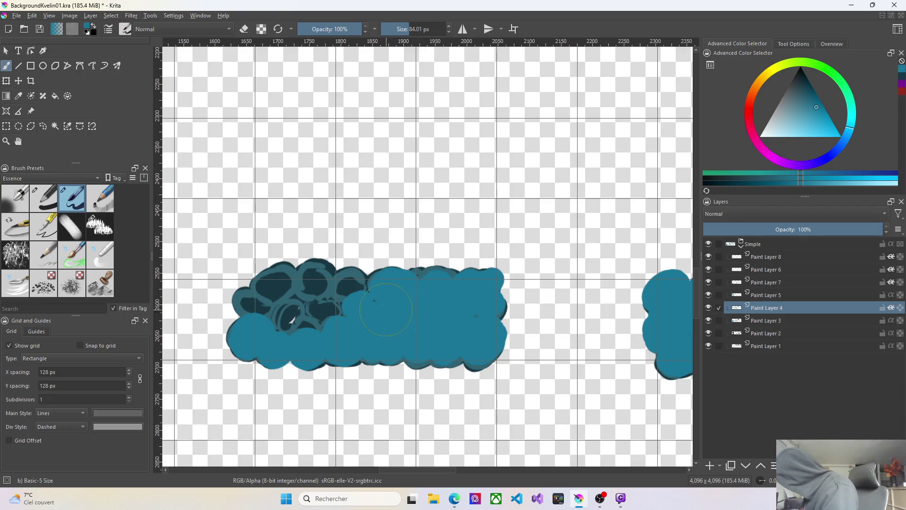
{"action": "mouse_move", "coordinate": [328, 306]}
{"action": "left_mouse_down"}
{"action": "mouse_move", "coordinate": [246, 305]}
{"action": "mouse_move", "coordinate": [313, 275]}
{"action": "mouse_move", "coordinate": [299, 317]}
{"action": "left_mouse_up"}
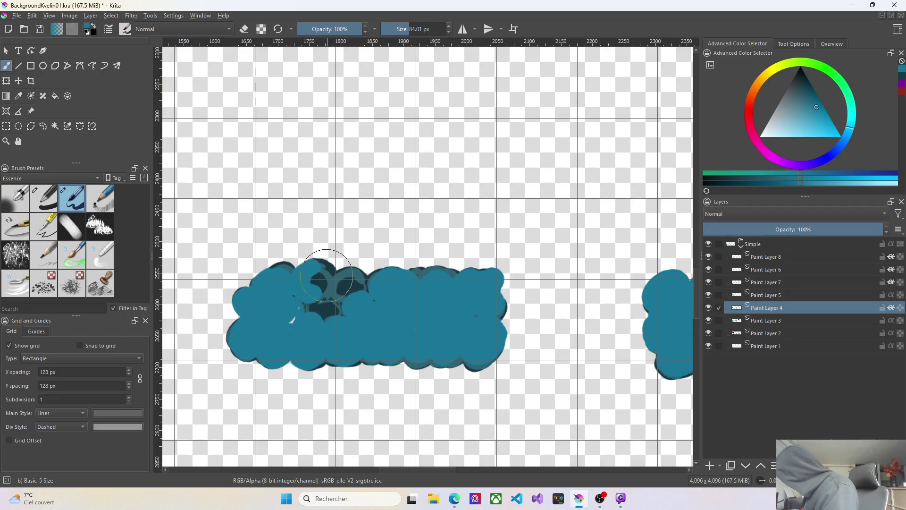
{"action": "mouse_move", "coordinate": [314, 273]}
{"action": "left_mouse_down"}
{"action": "mouse_move", "coordinate": [346, 299]}
{"action": "mouse_move", "coordinate": [339, 310]}
{"action": "left_mouse_up"}
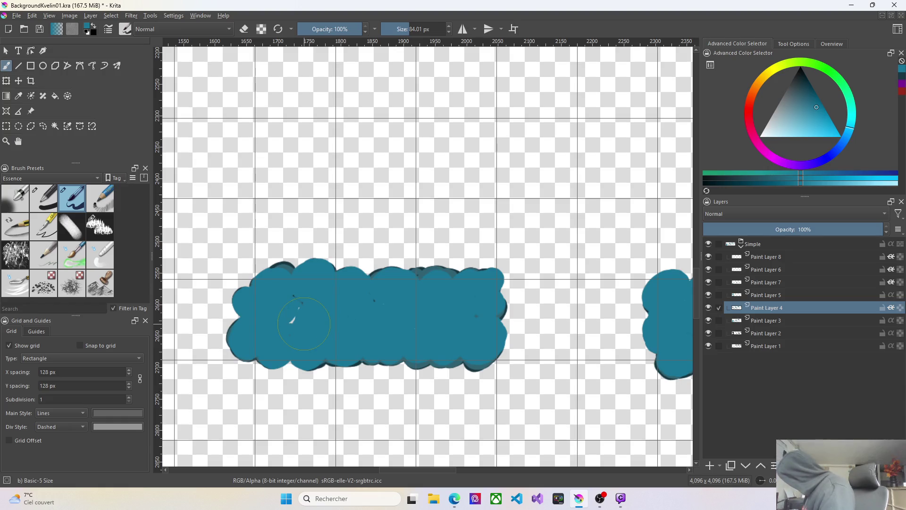
{"action": "left_click", "coordinate": [775, 295]}
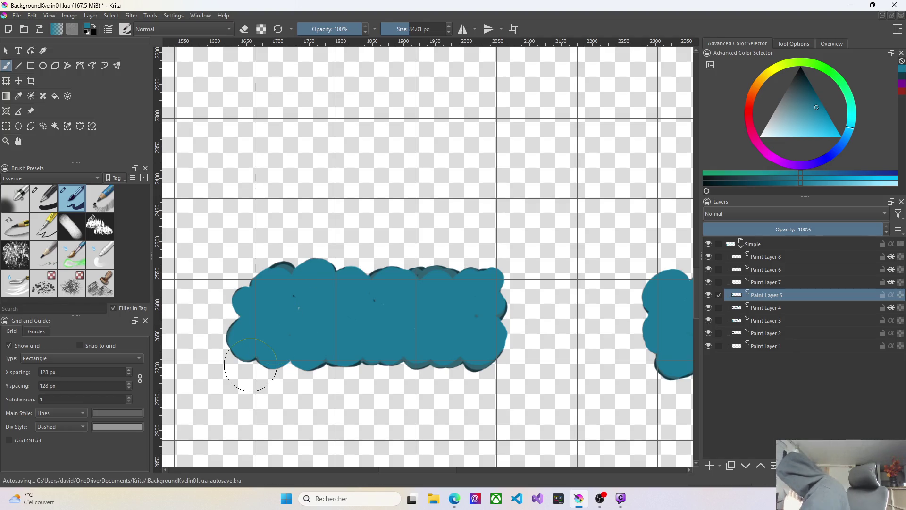
Toggle Paint Layer 5's visibility off and on several times to compare its contribution
{"action": "left_click", "coordinate": [709, 294]}
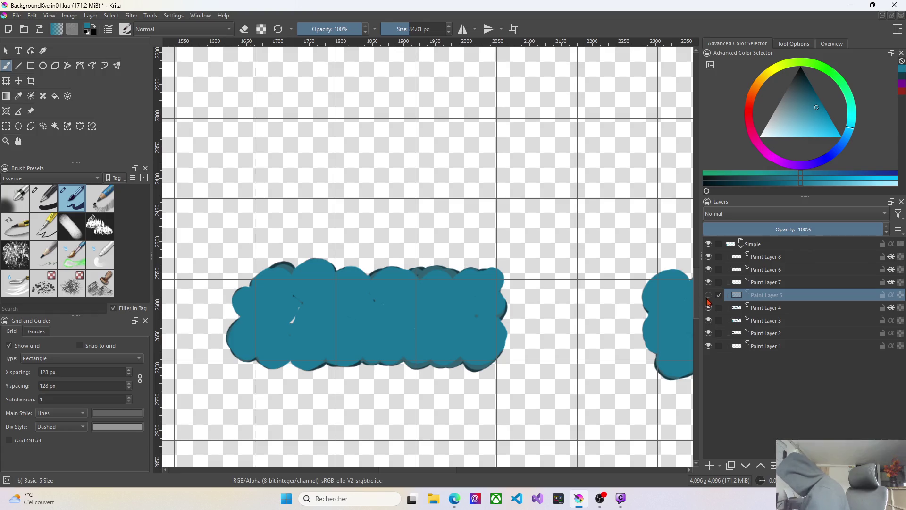
{"action": "left_click", "coordinate": [709, 295]}
{"action": "scroll", "coordinate": [616, 375], "scroll_direction": "down", "scroll_amount": 4}
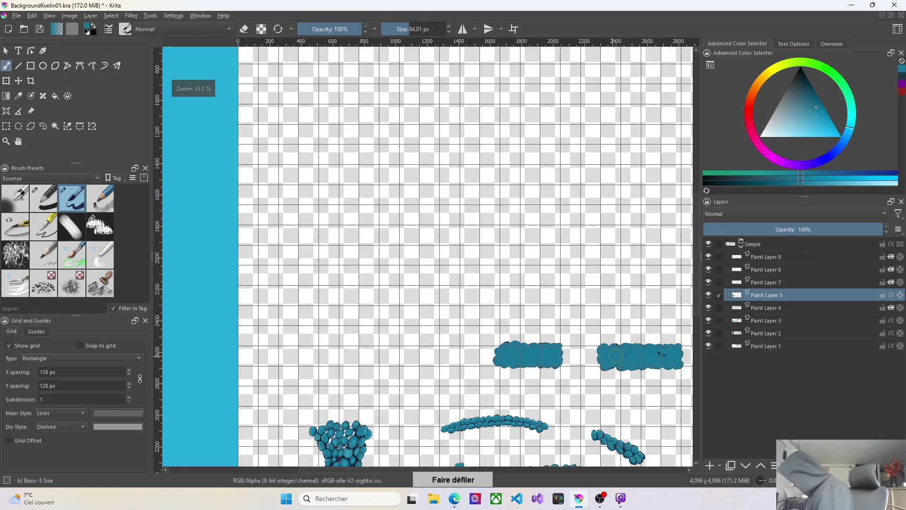
{"action": "left_click", "coordinate": [709, 295]}
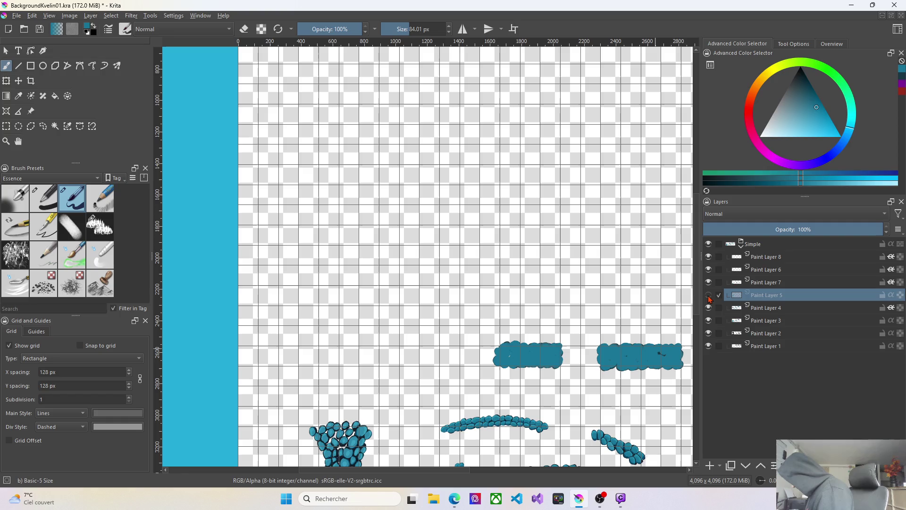
{"action": "left_click", "coordinate": [710, 295]}
{"action": "left_click", "coordinate": [709, 295]}
{"action": "left_click", "coordinate": [709, 295]}
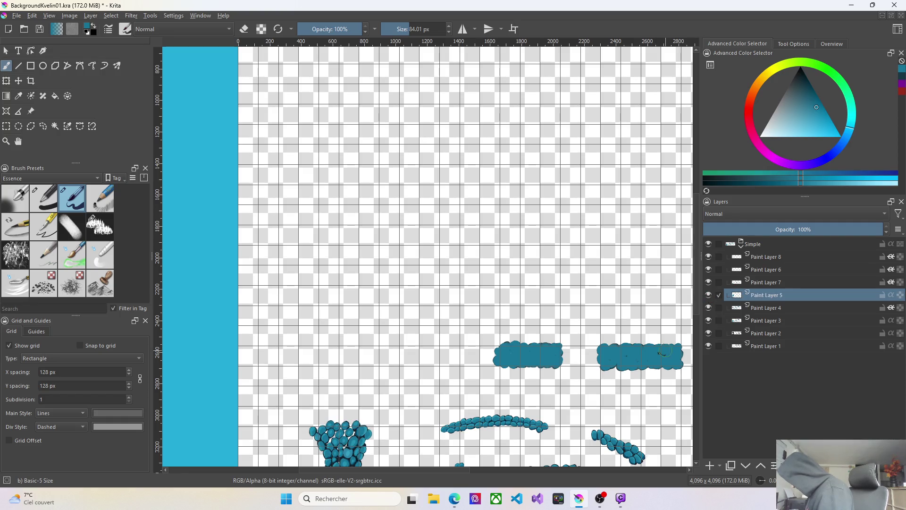
{"action": "scroll", "coordinate": [659, 352], "scroll_direction": "up", "scroll_amount": 3}
{"action": "scroll", "coordinate": [640, 354], "scroll_direction": "up", "scroll_amount": 1}
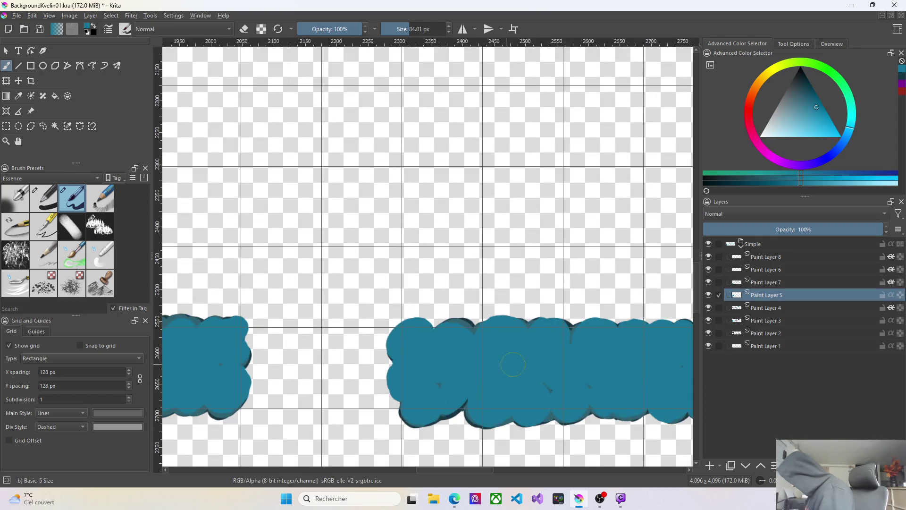
Make Screen-blended Paint Layer 7 active, check its brightening effect, and reduce the brush size
{"action": "left_click", "coordinate": [780, 285]}
{"action": "left_click", "coordinate": [708, 282]}
{"action": "scroll", "coordinate": [637, 319], "scroll_direction": "down", "scroll_amount": 4}
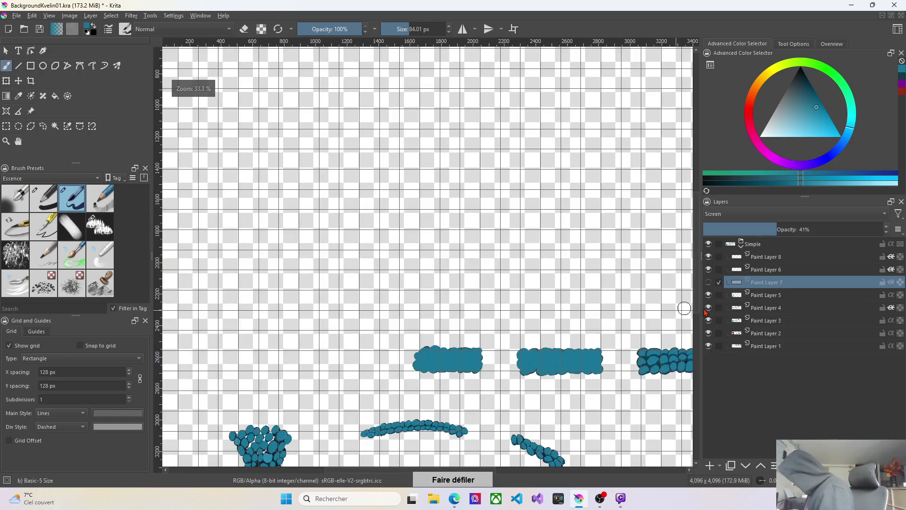
{"action": "left_click", "coordinate": [709, 282]}
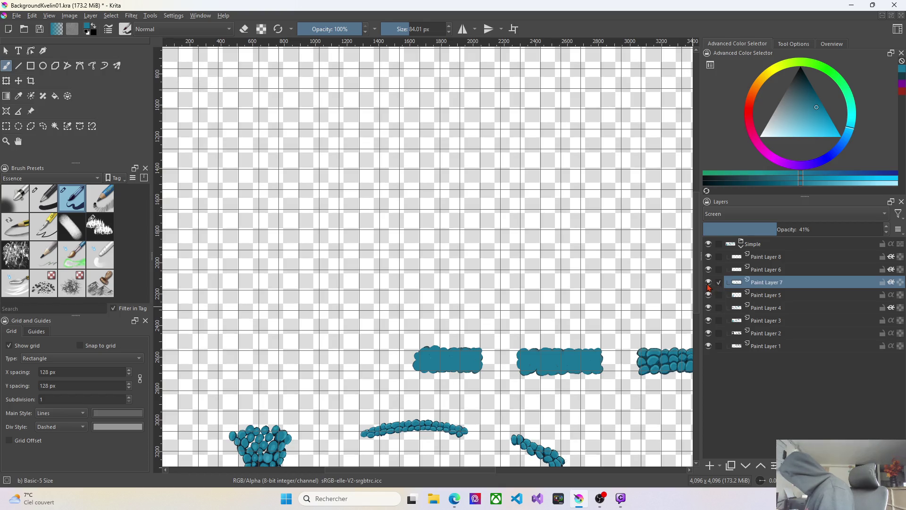
{"action": "left_click", "coordinate": [709, 283]}
{"action": "left_click", "coordinate": [709, 282]}
{"action": "scroll", "coordinate": [559, 344], "scroll_direction": "up", "scroll_amount": 3}
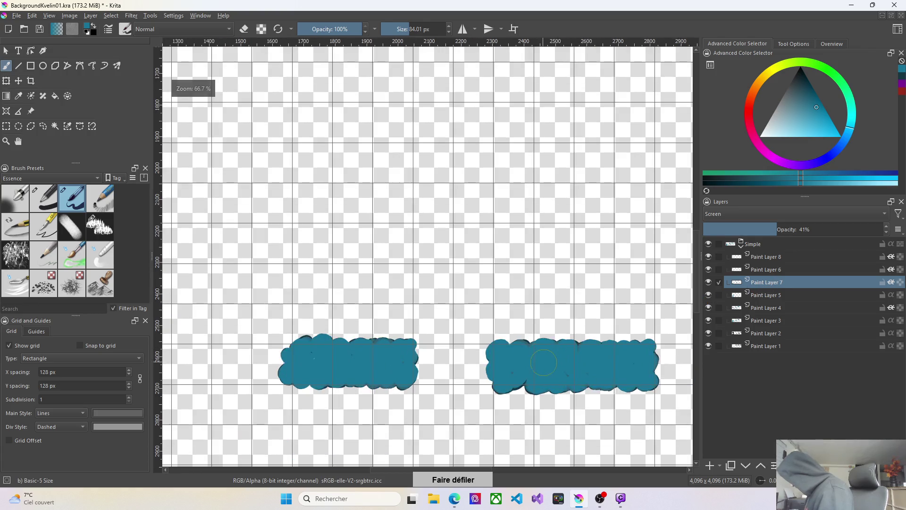
{"action": "scroll", "coordinate": [560, 344], "scroll_direction": "up", "scroll_amount": 2}
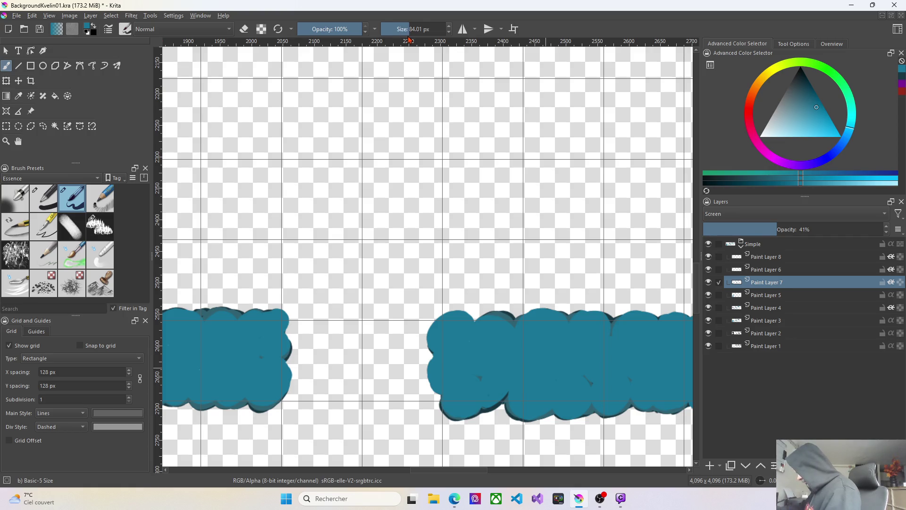
{"action": "left_click_drag", "start_coordinate": [410, 30], "coordinate": [404, 30]}
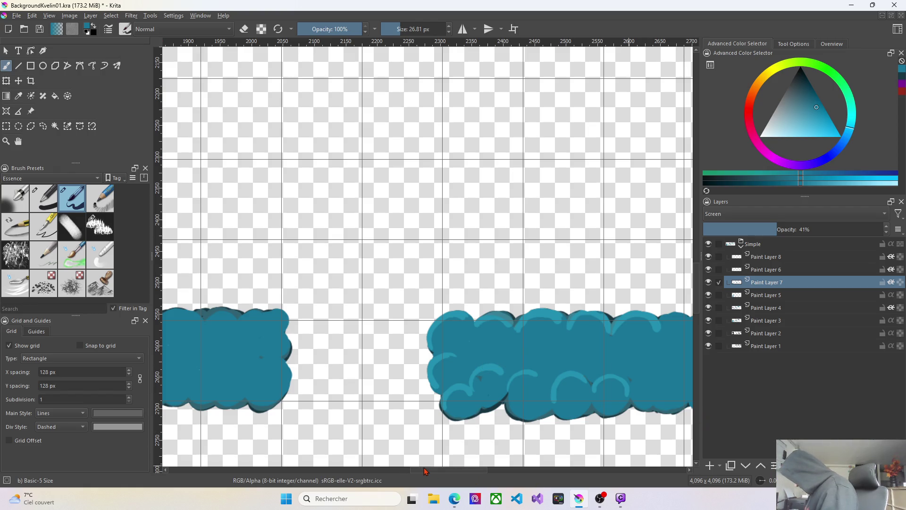
Pan the canvas to bring the whole right wall strip into view
{"action": "left_click_drag", "start_coordinate": [421, 472], "coordinate": [457, 472]}
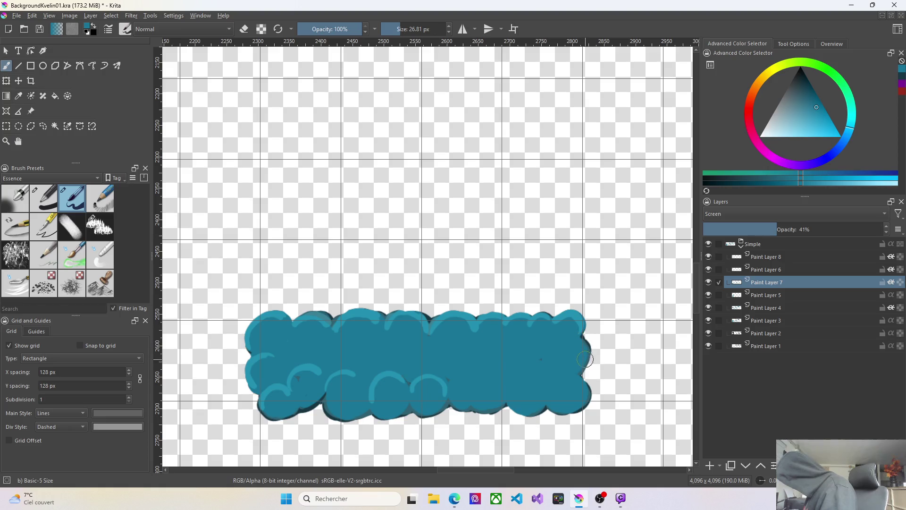
Brighten the strip's lower-right edge and add highlight arcs on two lower stones
{"action": "mouse_move", "coordinate": [585, 338]}
{"action": "left_mouse_down"}
{"action": "mouse_move", "coordinate": [581, 367]}
{"action": "mouse_move", "coordinate": [569, 342]}
{"action": "left_mouse_up"}
{"action": "left_click_drag", "start_coordinate": [582, 380], "coordinate": [563, 377]}
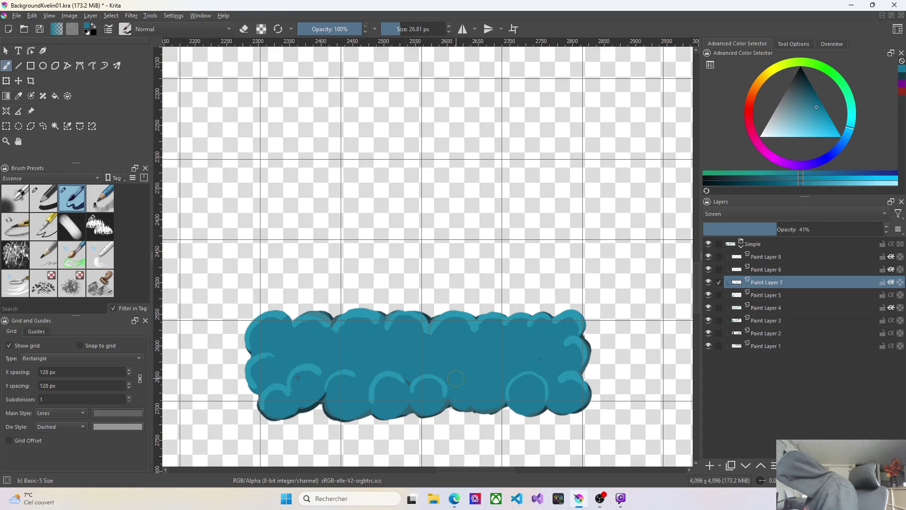
{"action": "left_click_drag", "start_coordinate": [457, 369], "coordinate": [476, 411]}
{"action": "left_click_drag", "start_coordinate": [486, 370], "coordinate": [508, 378]}
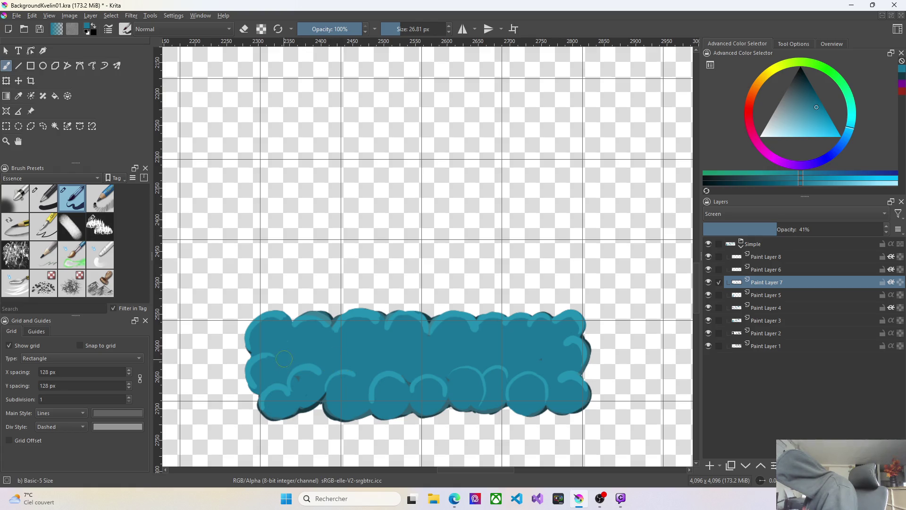
Paint light highlight arcs on the left, middle, right-middle and far-right stones
{"action": "left_click_drag", "start_coordinate": [279, 358], "coordinate": [300, 350]}
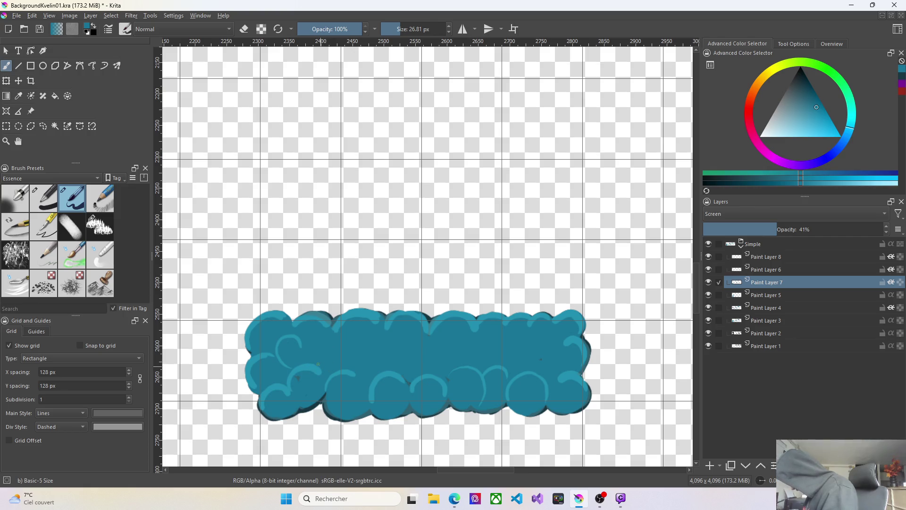
{"action": "left_click_drag", "start_coordinate": [317, 347], "coordinate": [342, 345]}
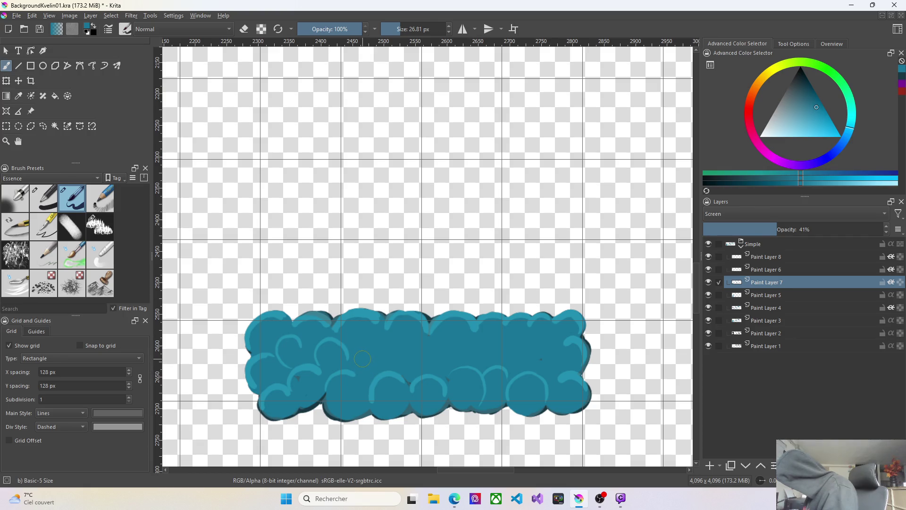
{"action": "left_click_drag", "start_coordinate": [353, 343], "coordinate": [377, 339]}
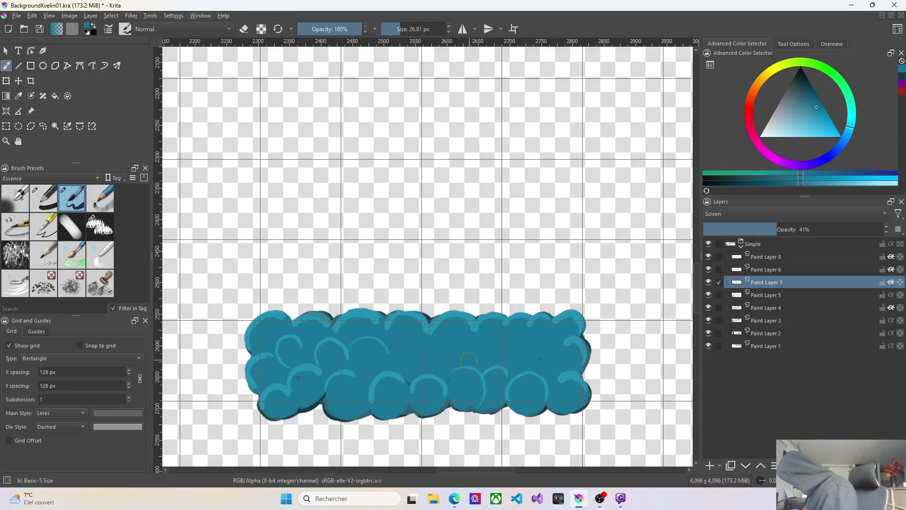
{"action": "mouse_move", "coordinate": [433, 373]}
{"action": "left_mouse_down"}
{"action": "mouse_move", "coordinate": [415, 346]}
{"action": "mouse_move", "coordinate": [439, 336]}
{"action": "mouse_move", "coordinate": [472, 357]}
{"action": "left_mouse_up"}
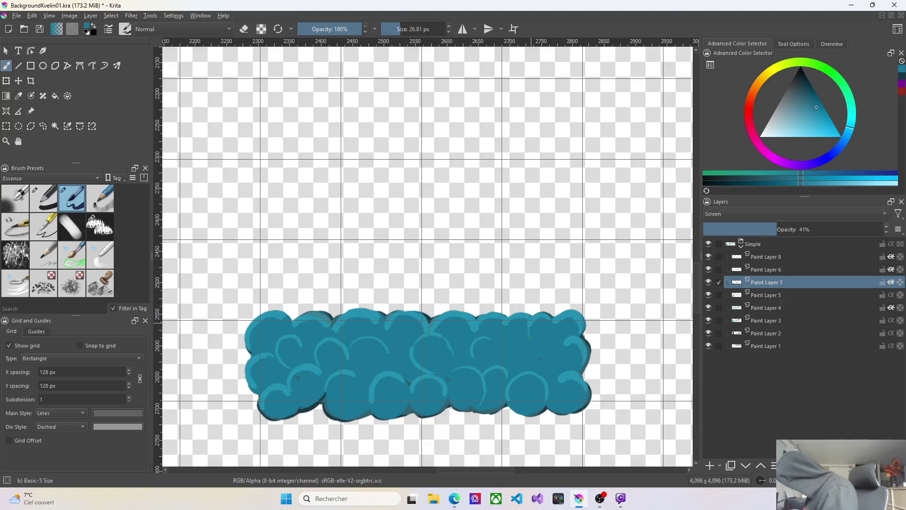
{"action": "left_click_drag", "start_coordinate": [544, 338], "coordinate": [529, 358]}
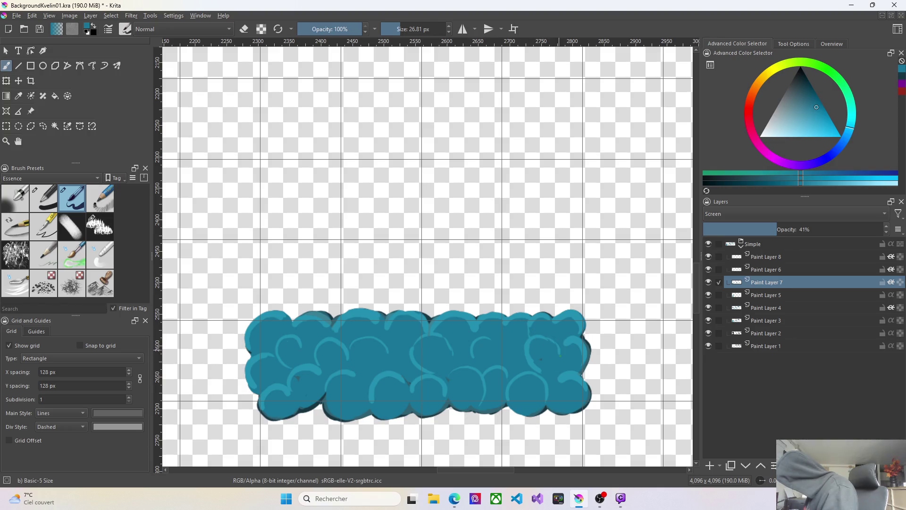
{"action": "left_click_drag", "start_coordinate": [470, 352], "coordinate": [472, 361]}
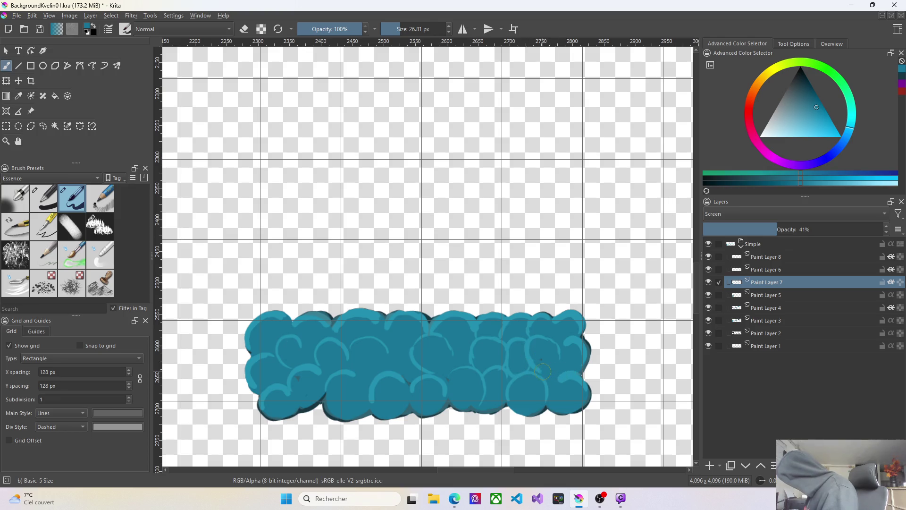
Close a stone's highlight circle, briefly toggle eraser mode, and undo a faint stray stroke
{"action": "left_click_drag", "start_coordinate": [559, 351], "coordinate": [548, 373]}
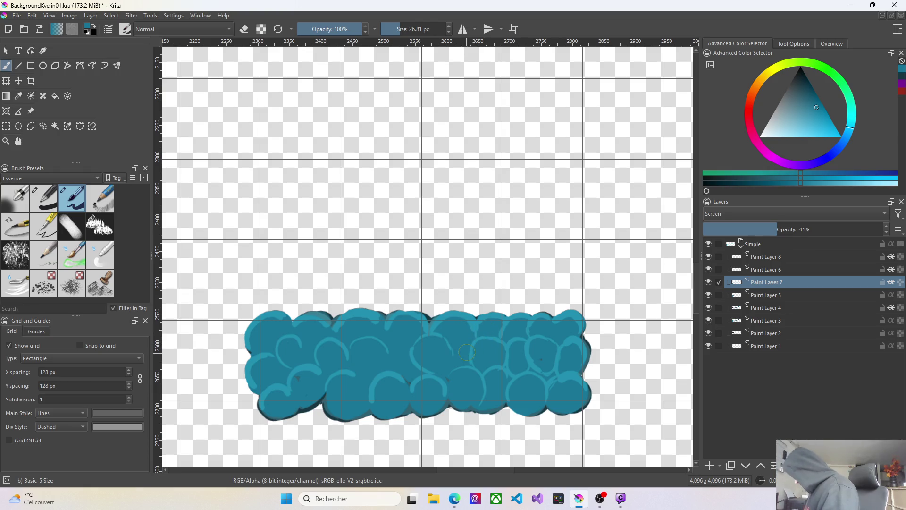
{"action": "key", "text": "e"}
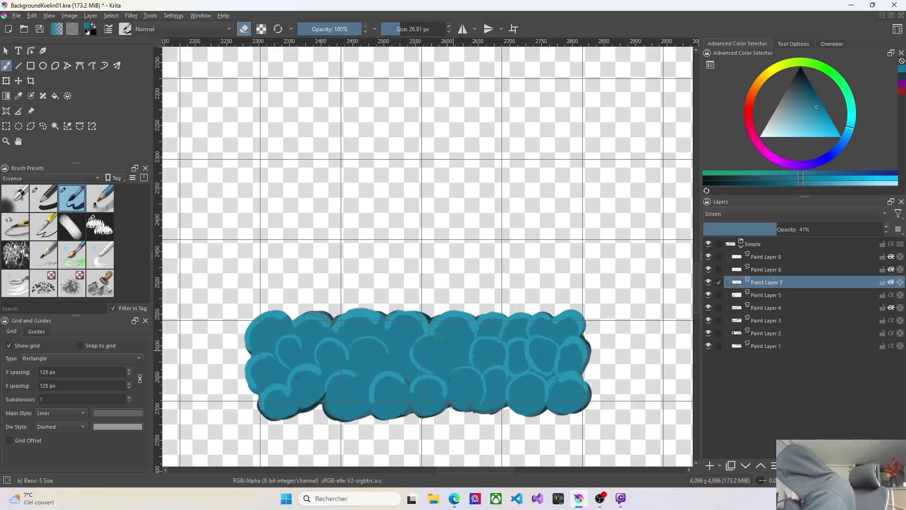
{"action": "left_click", "coordinate": [244, 28]}
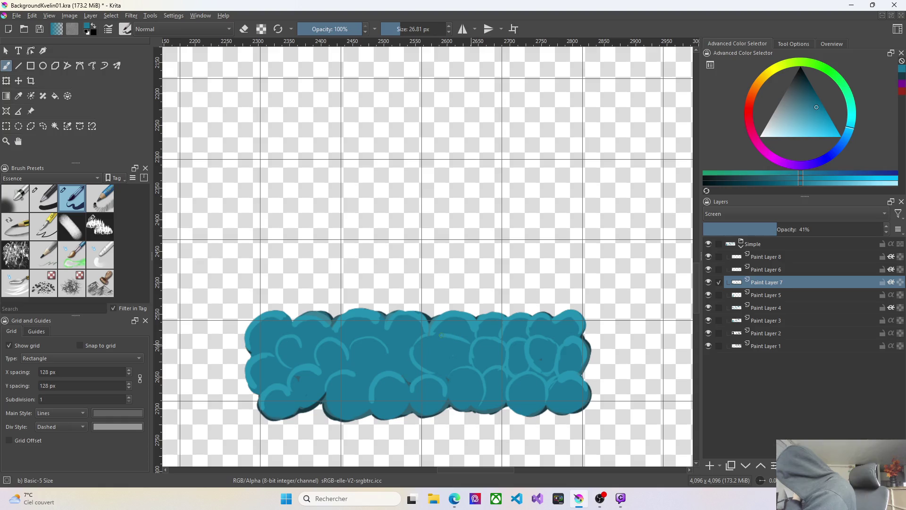
{"action": "left_click_drag", "start_coordinate": [461, 340], "coordinate": [436, 339]}
{"action": "key", "text": "ctrl+z"}
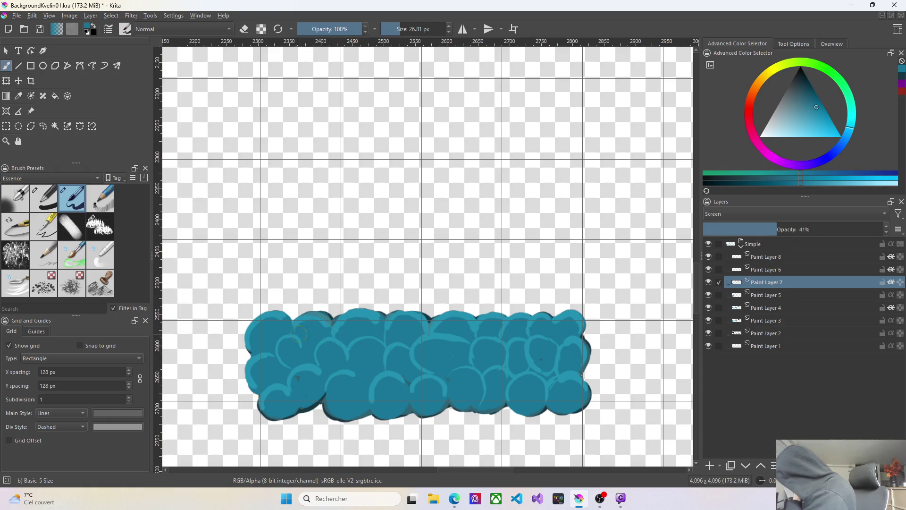
Add highlight arcs on an upper stone and the left edge, then switch to Multiply Paint Layer 6
{"action": "left_click_drag", "start_coordinate": [317, 337], "coordinate": [298, 344]}
{"action": "left_click_drag", "start_coordinate": [248, 346], "coordinate": [245, 364]}
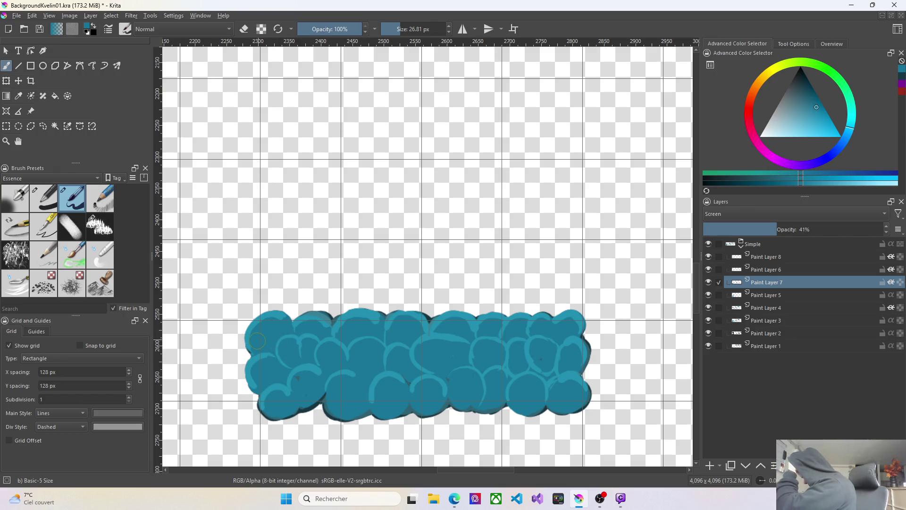
{"action": "left_click", "coordinate": [770, 273]}
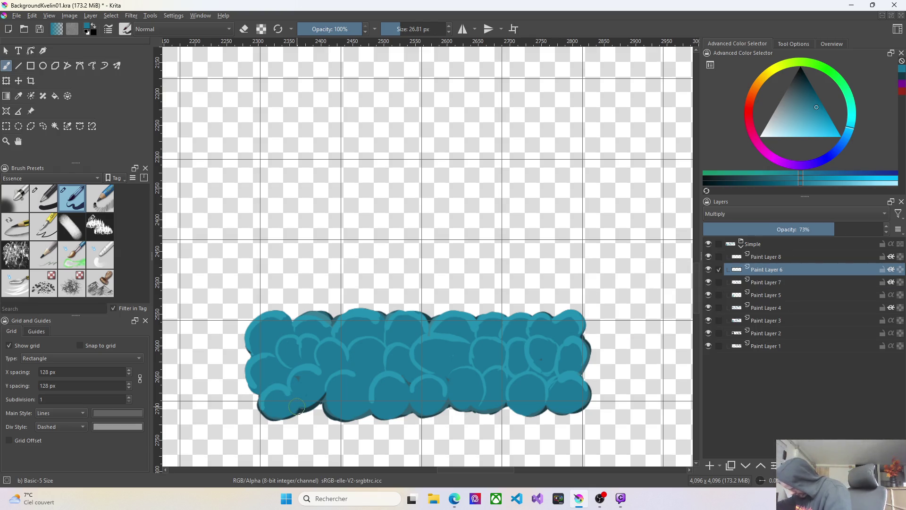
Shade the strip's bottom-left edge, right-side stones and a middle stone with dark Multiply strokes
{"action": "mouse_move", "coordinate": [294, 414]}
{"action": "left_mouse_down"}
{"action": "mouse_move", "coordinate": [261, 409]}
{"action": "mouse_move", "coordinate": [294, 414]}
{"action": "mouse_move", "coordinate": [286, 413]}
{"action": "mouse_move", "coordinate": [319, 408]}
{"action": "mouse_move", "coordinate": [324, 395]}
{"action": "mouse_move", "coordinate": [335, 414]}
{"action": "mouse_move", "coordinate": [357, 417]}
{"action": "mouse_move", "coordinate": [458, 404]}
{"action": "mouse_move", "coordinate": [579, 409]}
{"action": "mouse_move", "coordinate": [593, 383]}
{"action": "left_mouse_up"}
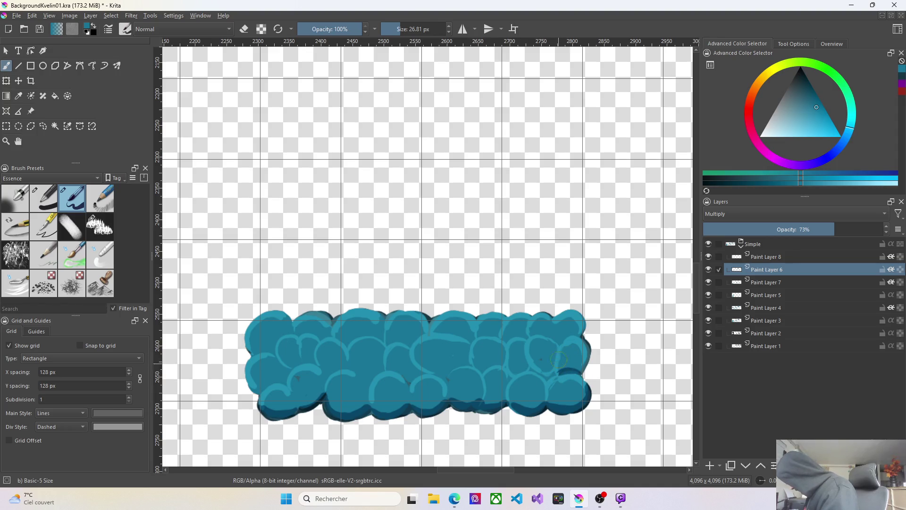
{"action": "left_click_drag", "start_coordinate": [557, 370], "coordinate": [557, 354]}
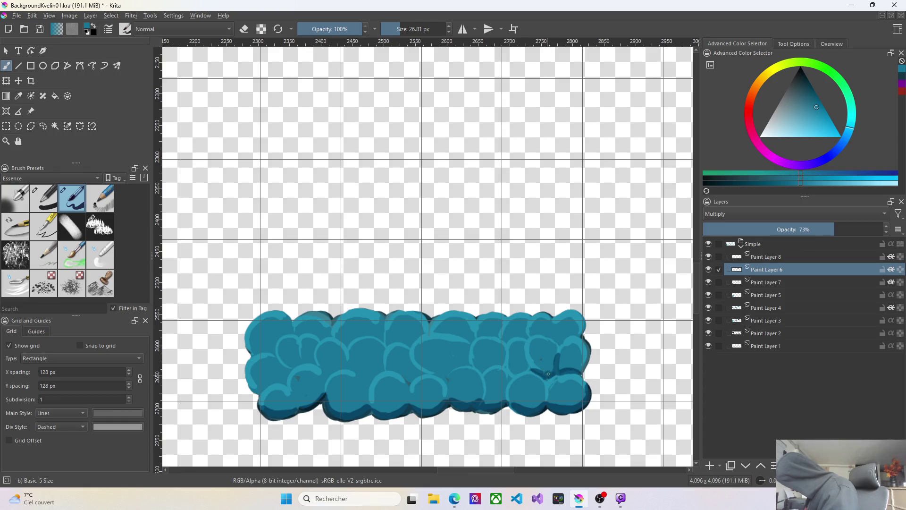
{"action": "left_click_drag", "start_coordinate": [540, 369], "coordinate": [553, 364]}
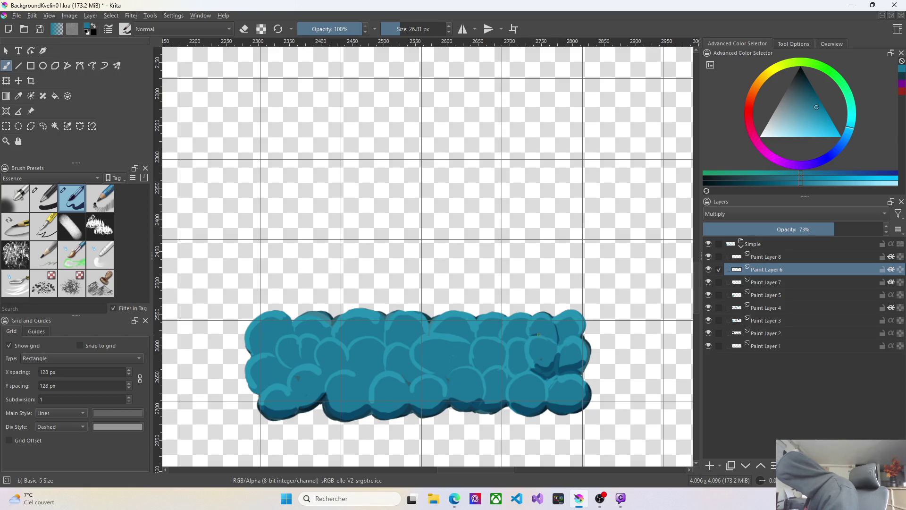
{"action": "left_click", "coordinate": [566, 337]}
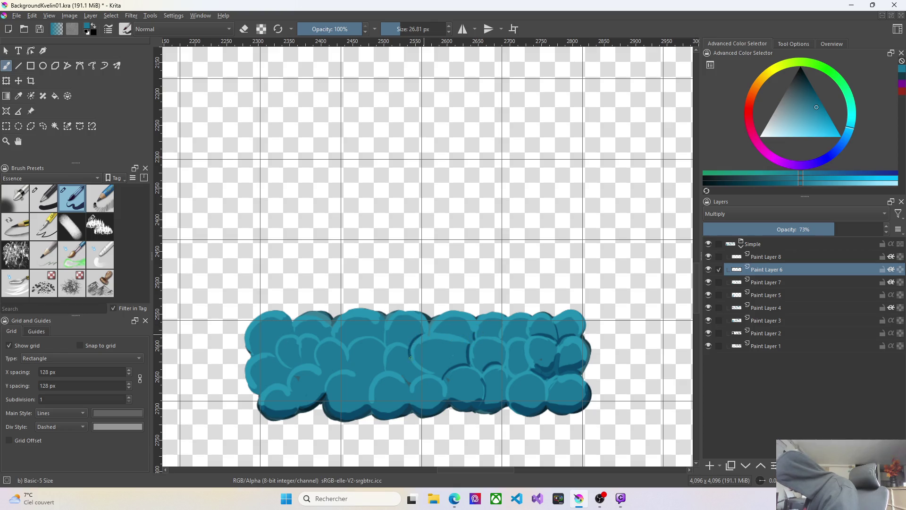
{"action": "left_click_drag", "start_coordinate": [423, 374], "coordinate": [407, 389]}
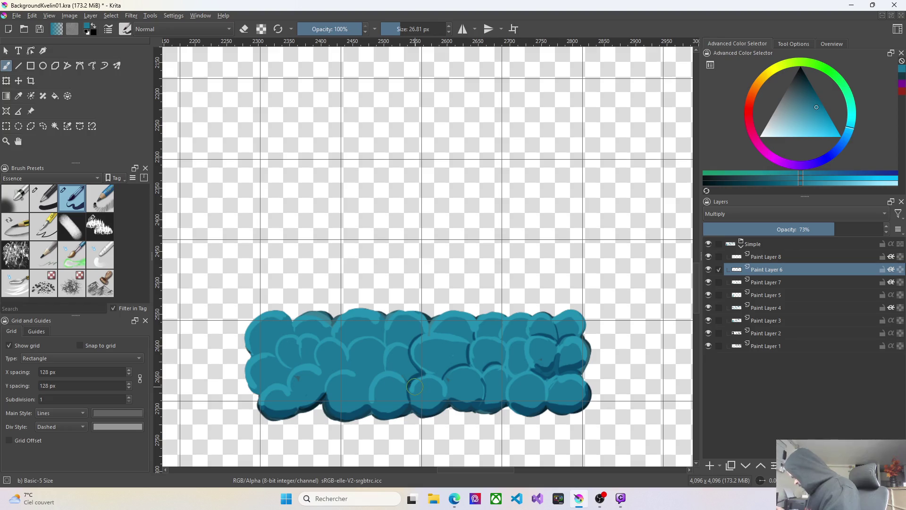
Darken the gaps between the right-side stones and shade along the strip's top edge
{"action": "left_click_drag", "start_coordinate": [507, 379], "coordinate": [504, 398]}
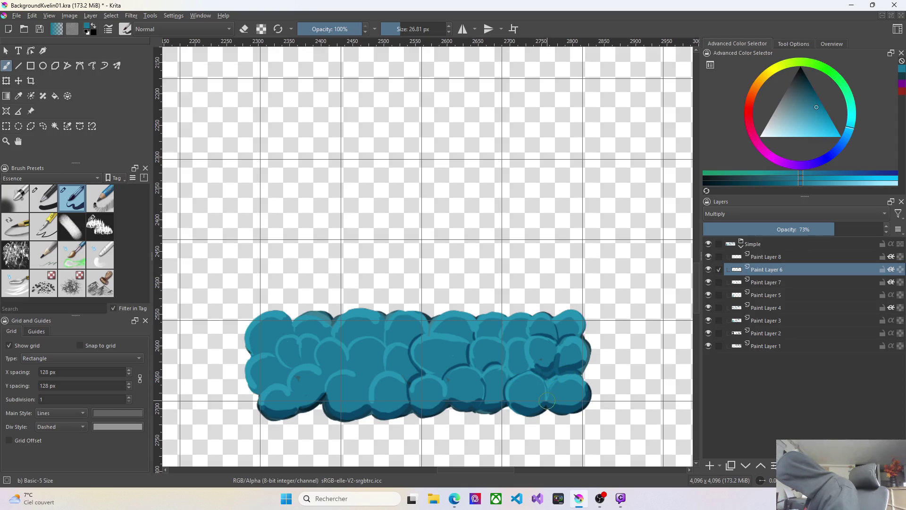
{"action": "left_click_drag", "start_coordinate": [547, 383], "coordinate": [549, 365]}
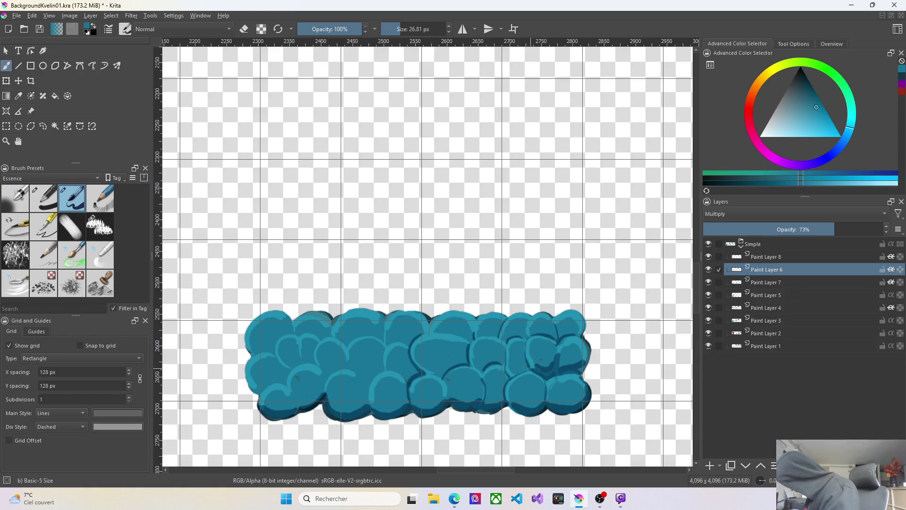
{"action": "left_click_drag", "start_coordinate": [466, 340], "coordinate": [419, 318]}
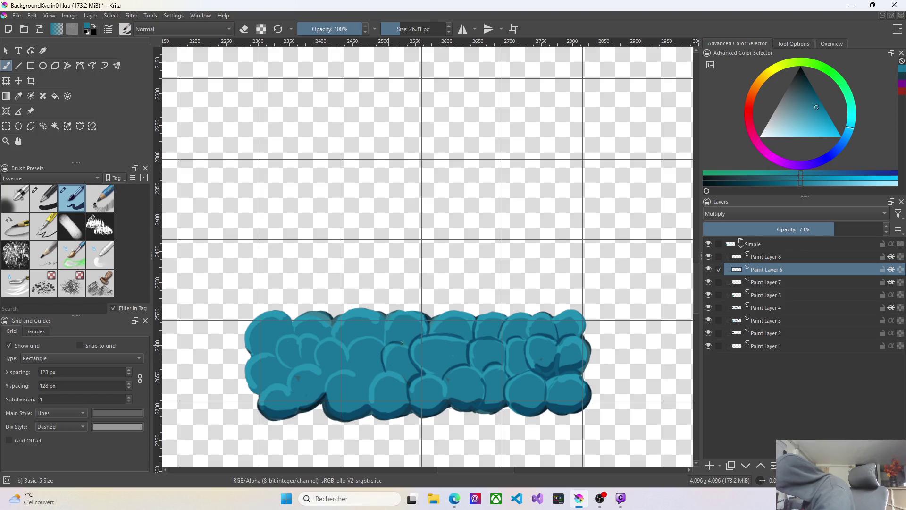
{"action": "left_click_drag", "start_coordinate": [388, 312], "coordinate": [385, 343]}
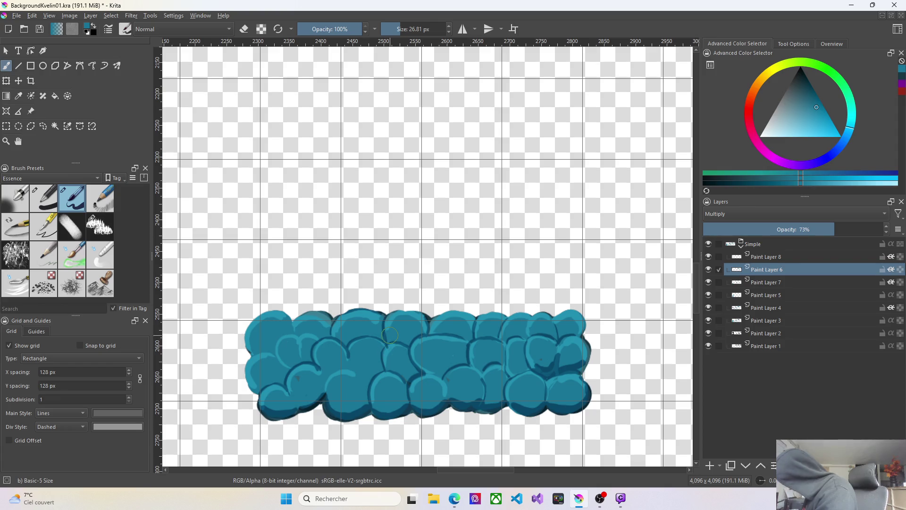
Darken the creases around the left-middle stones with thin shadow lines, then enlarge the brush
{"action": "left_click_drag", "start_coordinate": [315, 336], "coordinate": [260, 405]}
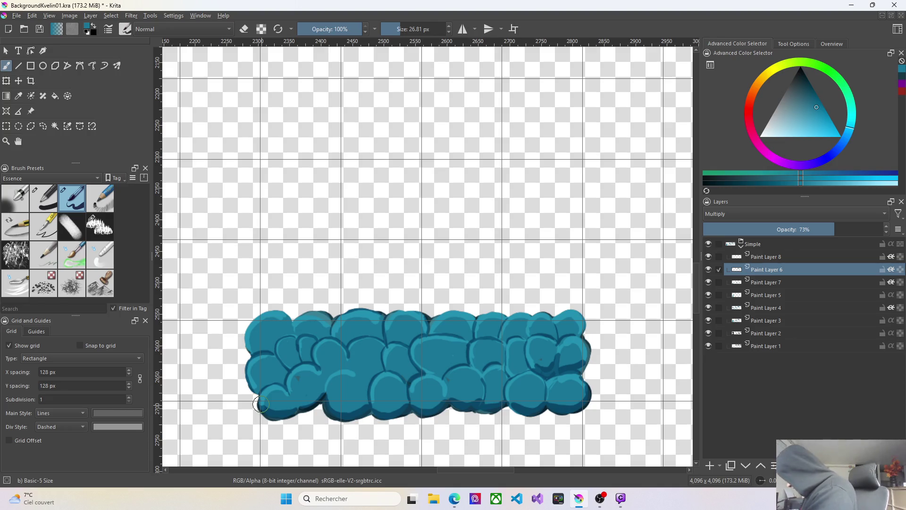
{"action": "mouse_move", "coordinate": [291, 323]}
{"action": "left_mouse_down"}
{"action": "mouse_move", "coordinate": [293, 337]}
{"action": "mouse_move", "coordinate": [286, 313]}
{"action": "mouse_move", "coordinate": [259, 315]}
{"action": "mouse_move", "coordinate": [246, 330]}
{"action": "mouse_move", "coordinate": [253, 354]}
{"action": "left_mouse_up"}
{"action": "left_click_drag", "start_coordinate": [292, 320], "coordinate": [291, 336]}
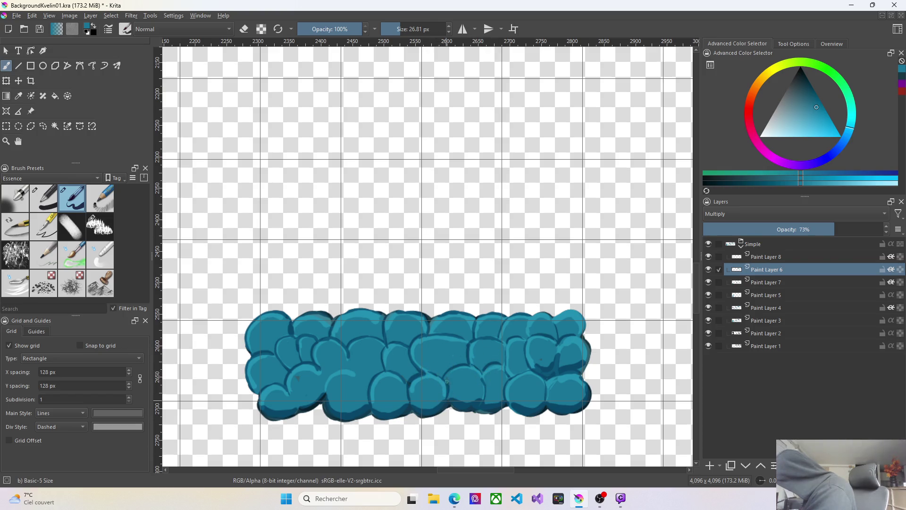
{"action": "left_click_drag", "start_coordinate": [436, 376], "coordinate": [448, 402]}
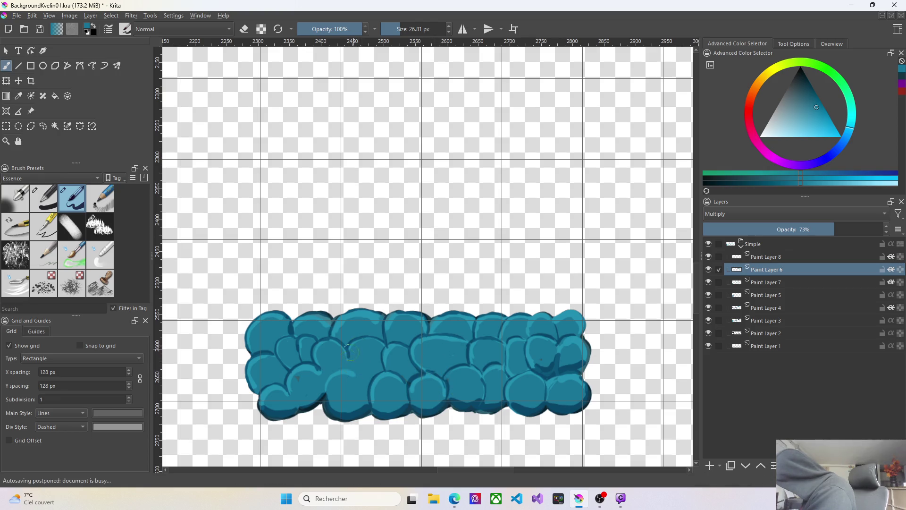
{"action": "left_click_drag", "start_coordinate": [335, 371], "coordinate": [324, 390]}
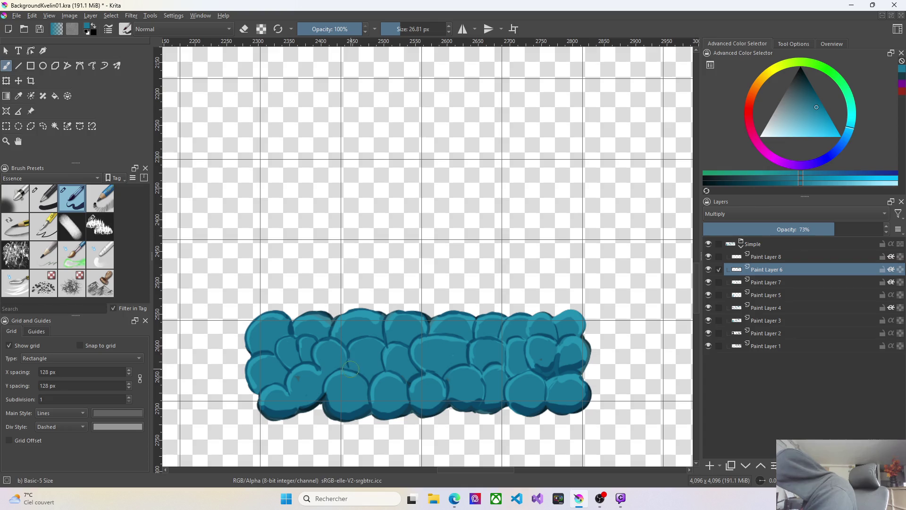
{"action": "left_click_drag", "start_coordinate": [322, 369], "coordinate": [324, 369]}
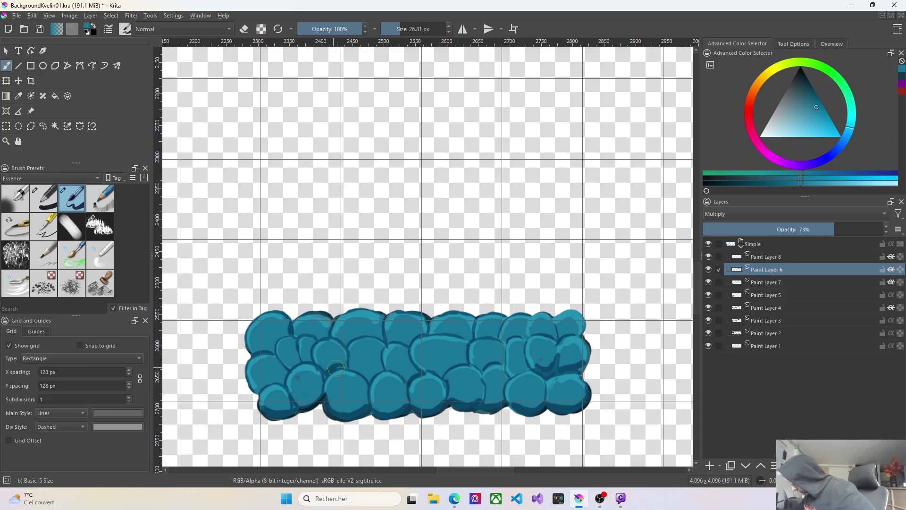
{"action": "left_click", "coordinate": [406, 29]}
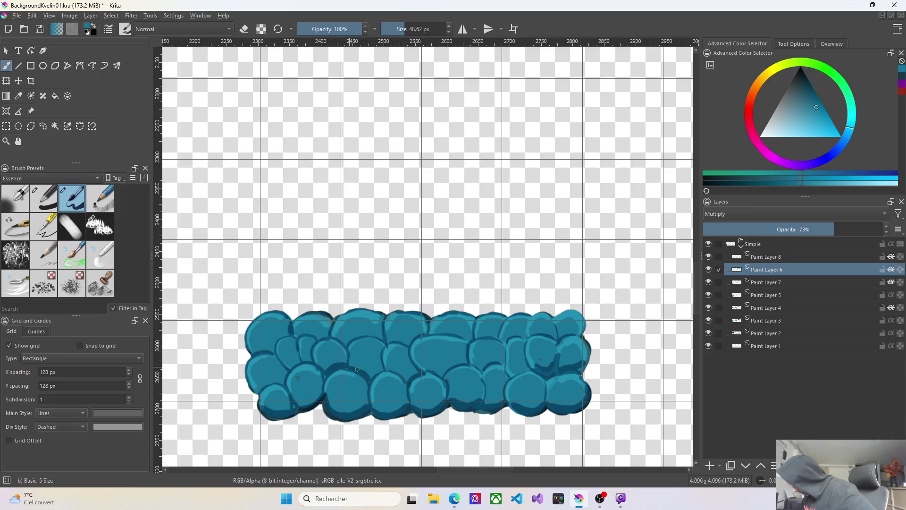
Shade the stones' lower edges and right-side stones with broader Multiply strokes
{"action": "mouse_move", "coordinate": [329, 407]}
{"action": "left_mouse_down"}
{"action": "mouse_move", "coordinate": [406, 413]}
{"action": "mouse_move", "coordinate": [451, 397]}
{"action": "mouse_move", "coordinate": [559, 410]}
{"action": "mouse_move", "coordinate": [588, 386]}
{"action": "mouse_move", "coordinate": [560, 365]}
{"action": "mouse_move", "coordinate": [588, 358]}
{"action": "mouse_move", "coordinate": [504, 370]}
{"action": "mouse_move", "coordinate": [531, 367]}
{"action": "mouse_move", "coordinate": [510, 366]}
{"action": "left_mouse_up"}
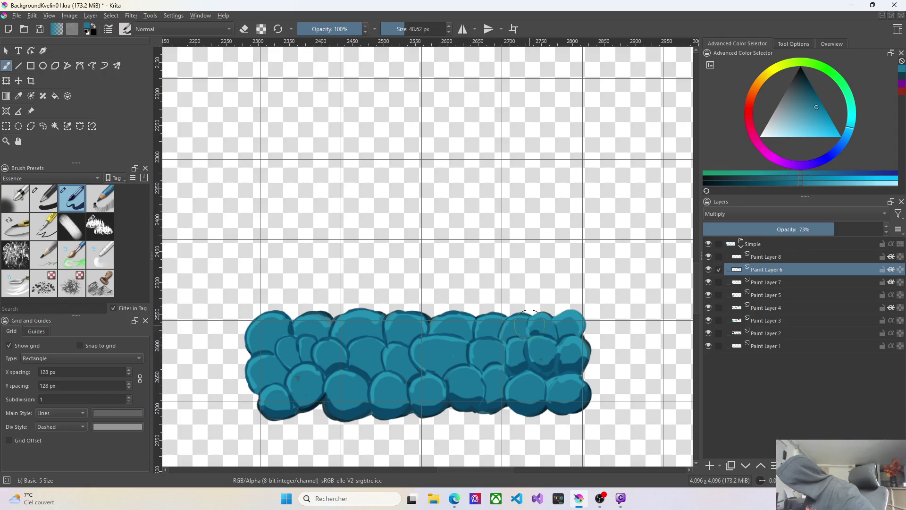
{"action": "left_click_drag", "start_coordinate": [532, 334], "coordinate": [553, 336]}
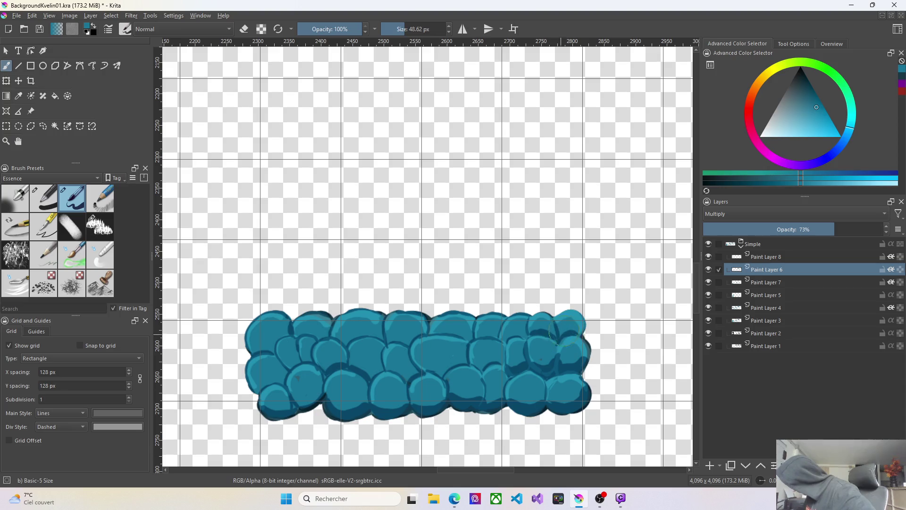
{"action": "mouse_move", "coordinate": [447, 363]}
{"action": "left_mouse_down"}
{"action": "mouse_move", "coordinate": [464, 370]}
{"action": "mouse_move", "coordinate": [450, 370]}
{"action": "mouse_move", "coordinate": [466, 347]}
{"action": "left_mouse_up"}
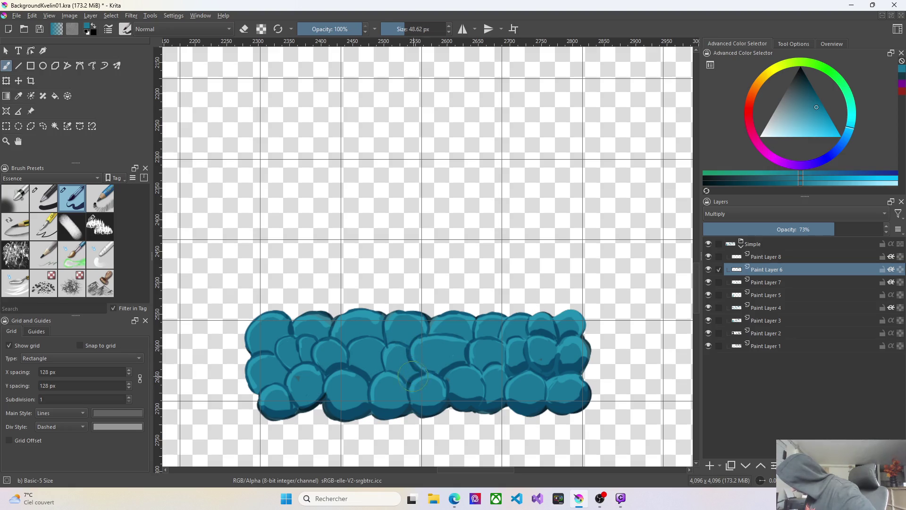
{"action": "left_click_drag", "start_coordinate": [392, 364], "coordinate": [405, 378]}
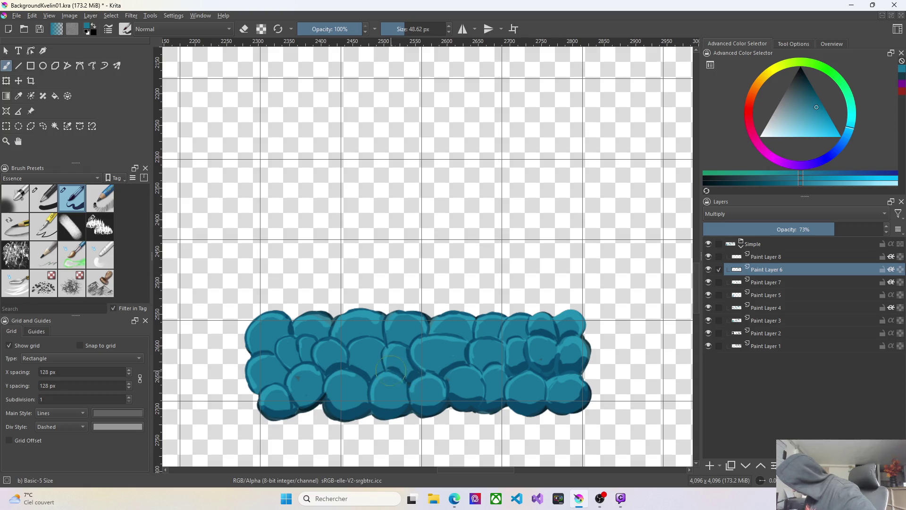
Deepen shadows across the central stones, undoing one stray stroke
{"action": "mouse_move", "coordinate": [411, 363]}
{"action": "left_mouse_down"}
{"action": "mouse_move", "coordinate": [401, 383]}
{"action": "mouse_move", "coordinate": [368, 383]}
{"action": "left_mouse_up"}
{"action": "left_click_drag", "start_coordinate": [313, 340], "coordinate": [304, 358]}
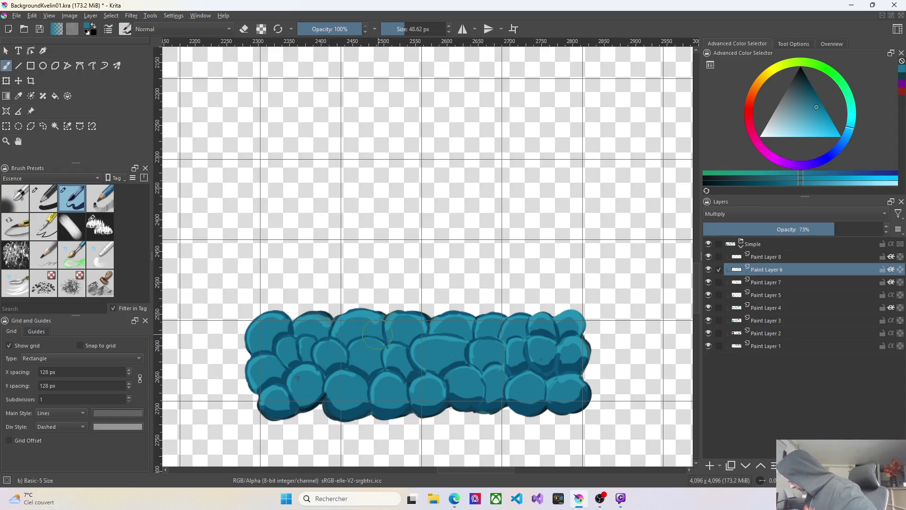
{"action": "mouse_move", "coordinate": [383, 340]}
{"action": "left_mouse_down"}
{"action": "mouse_move", "coordinate": [345, 344]}
{"action": "mouse_move", "coordinate": [355, 332]}
{"action": "left_mouse_up"}
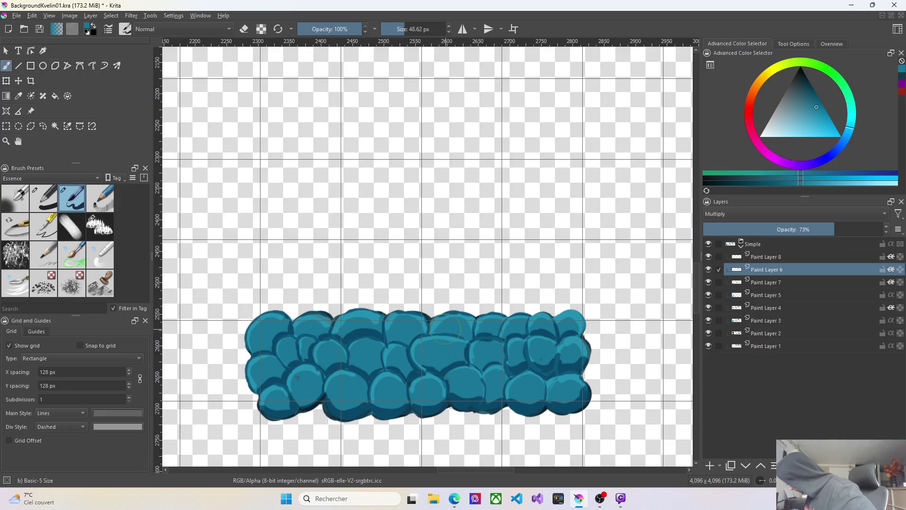
{"action": "left_click_drag", "start_coordinate": [432, 333], "coordinate": [462, 335]}
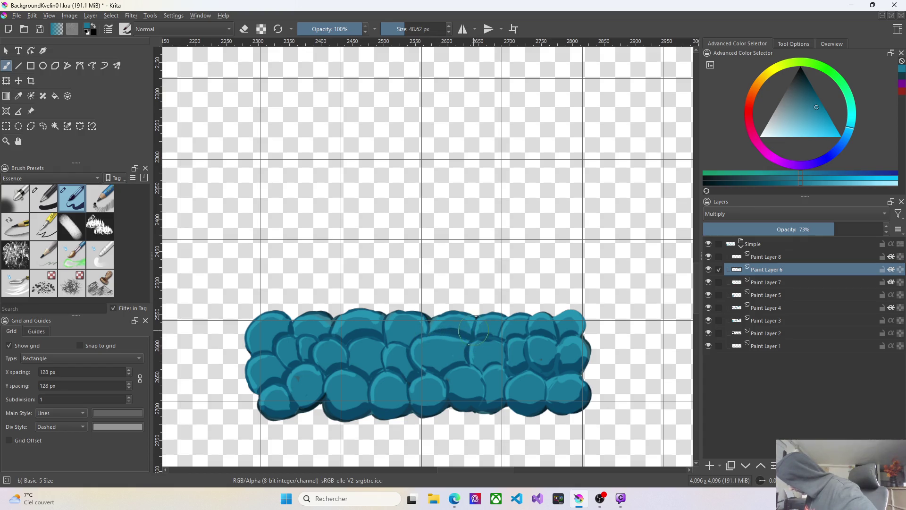
{"action": "key", "text": "ctrl+z"}
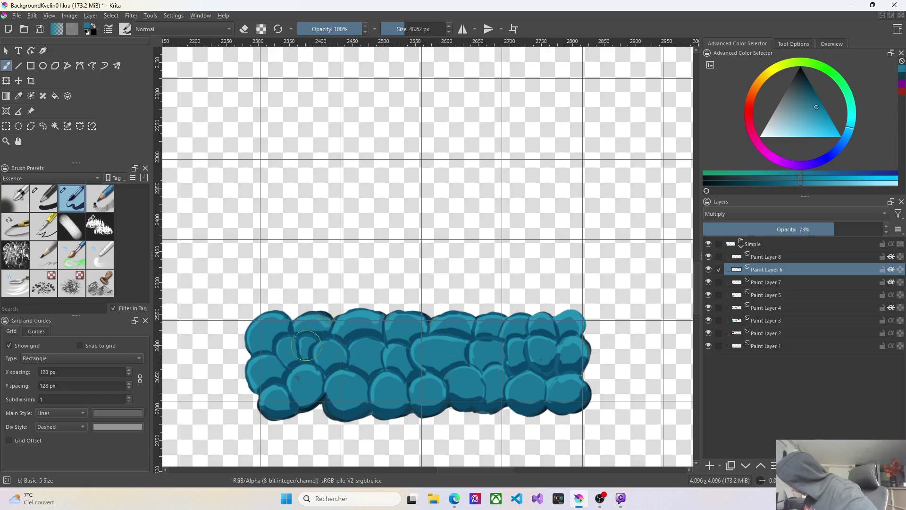
On Screen-blended Paint Layer 7, brush light highlights over the top, middle and lower stones
{"action": "left_click", "coordinate": [782, 283]}
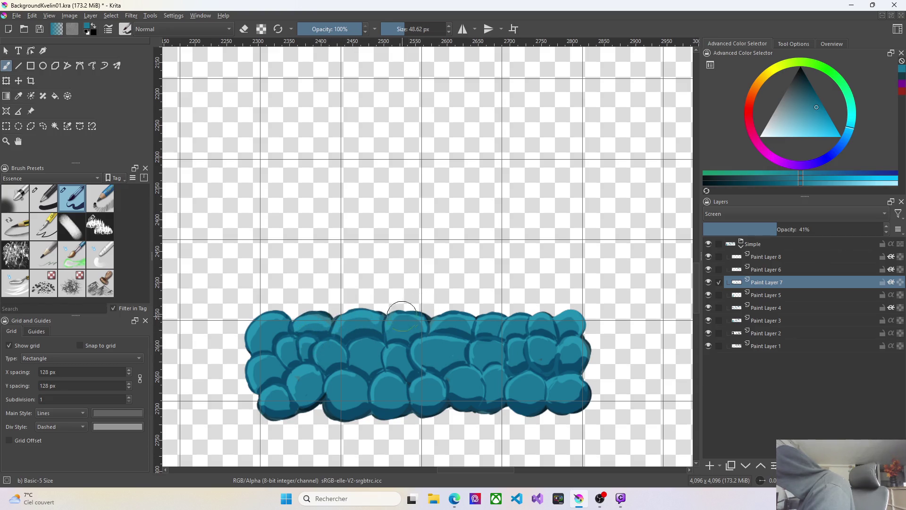
{"action": "left_click_drag", "start_coordinate": [407, 316], "coordinate": [497, 312]}
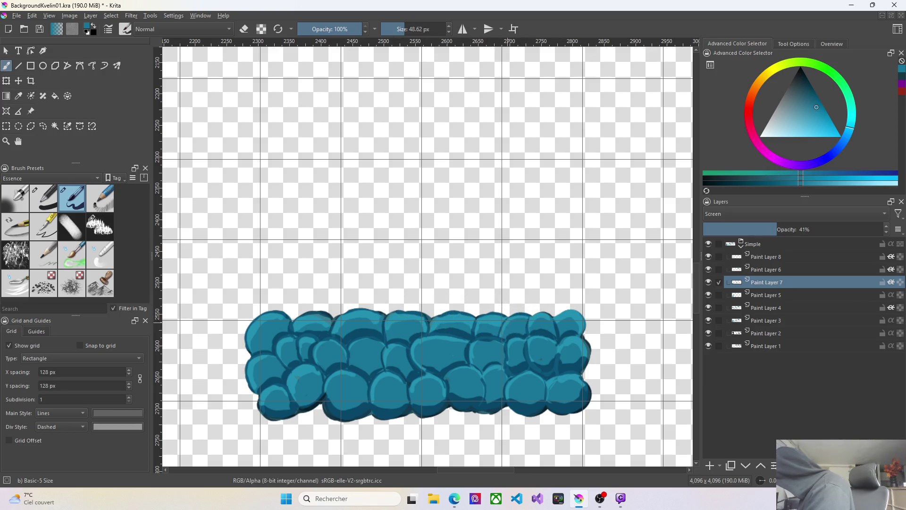
{"action": "mouse_move", "coordinate": [548, 320]}
{"action": "left_mouse_down"}
{"action": "mouse_move", "coordinate": [574, 349]}
{"action": "mouse_move", "coordinate": [523, 342]}
{"action": "left_mouse_up"}
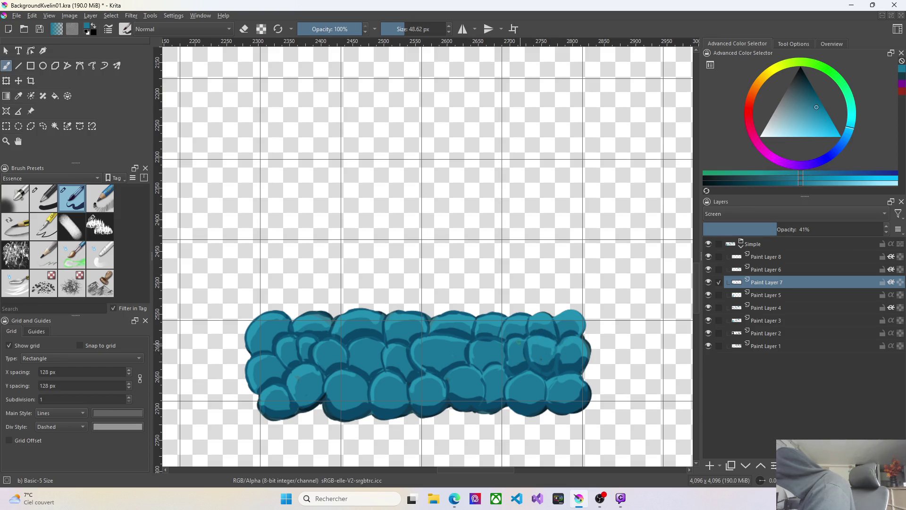
{"action": "left_click_drag", "start_coordinate": [518, 343], "coordinate": [477, 340]}
{"action": "left_click_drag", "start_coordinate": [476, 338], "coordinate": [436, 342]}
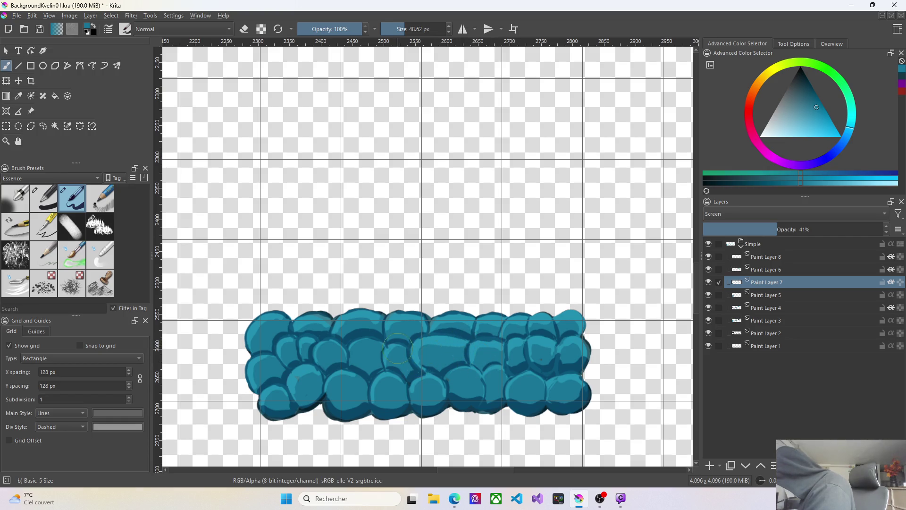
{"action": "mouse_move", "coordinate": [417, 361]}
{"action": "left_mouse_down"}
{"action": "mouse_move", "coordinate": [336, 346]}
{"action": "mouse_move", "coordinate": [320, 359]}
{"action": "mouse_move", "coordinate": [333, 379]}
{"action": "left_mouse_up"}
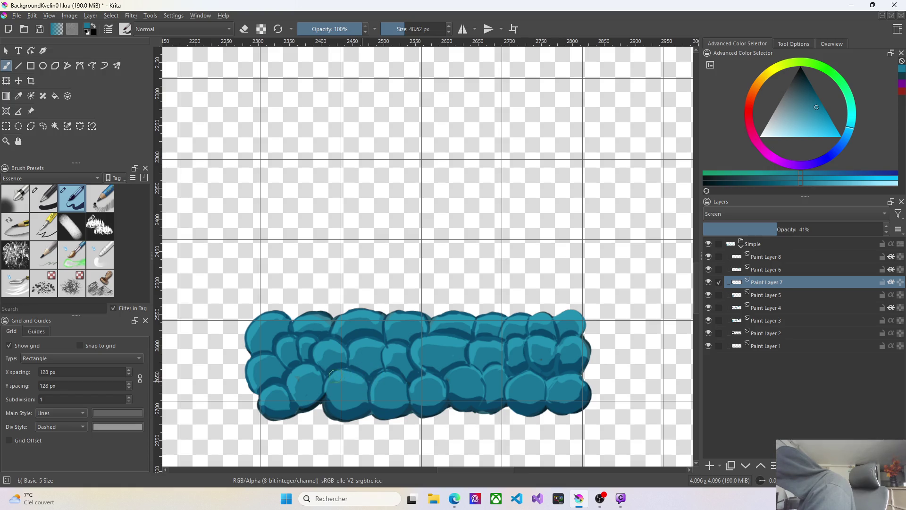
{"action": "mouse_move", "coordinate": [405, 375]}
{"action": "left_mouse_down"}
{"action": "mouse_move", "coordinate": [388, 377]}
{"action": "mouse_move", "coordinate": [415, 392]}
{"action": "mouse_move", "coordinate": [488, 378]}
{"action": "mouse_move", "coordinate": [489, 369]}
{"action": "mouse_move", "coordinate": [554, 382]}
{"action": "left_mouse_up"}
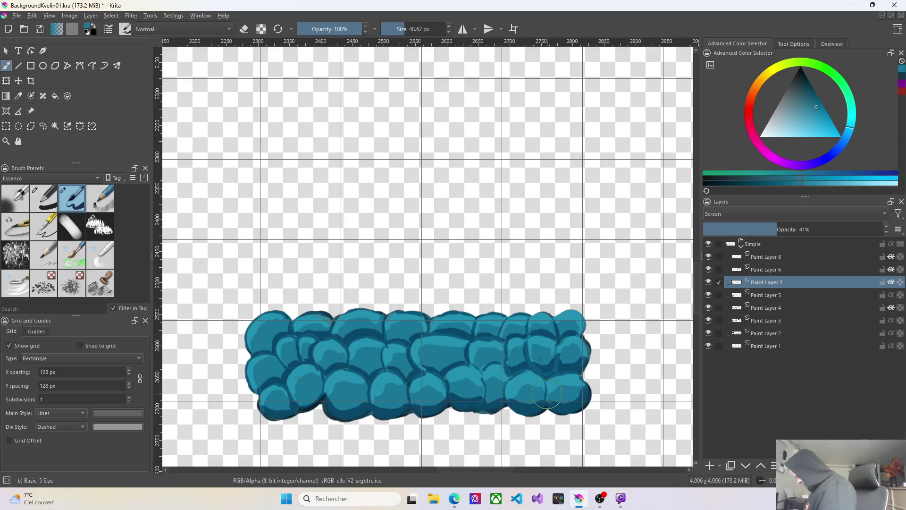
{"action": "scroll", "coordinate": [606, 383], "scroll_direction": "down", "scroll_amount": 3}
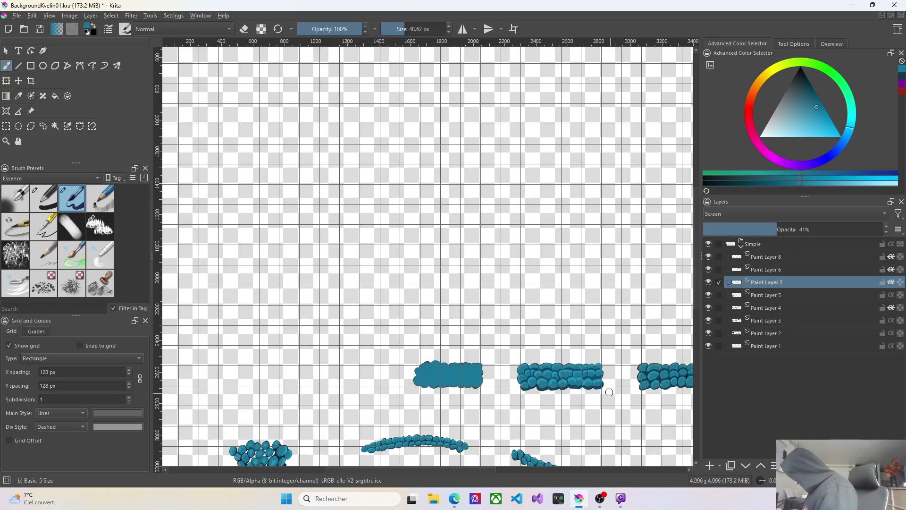
Pick a darker shadow colour, shrink the brush for fine lines, and switch to Paint Layer 8
{"action": "left_click", "coordinate": [771, 272]}
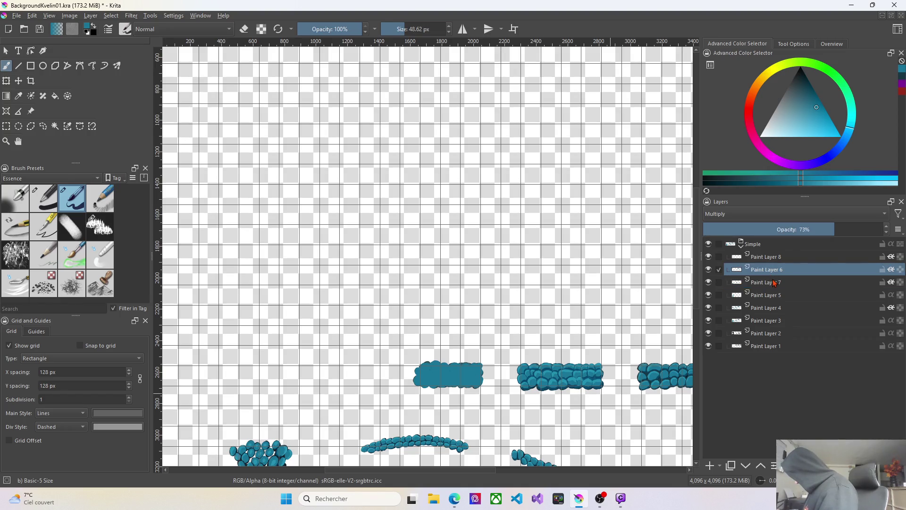
{"action": "left_click", "coordinate": [804, 90]}
{"action": "left_click_drag", "start_coordinate": [803, 90], "coordinate": [803, 89]}
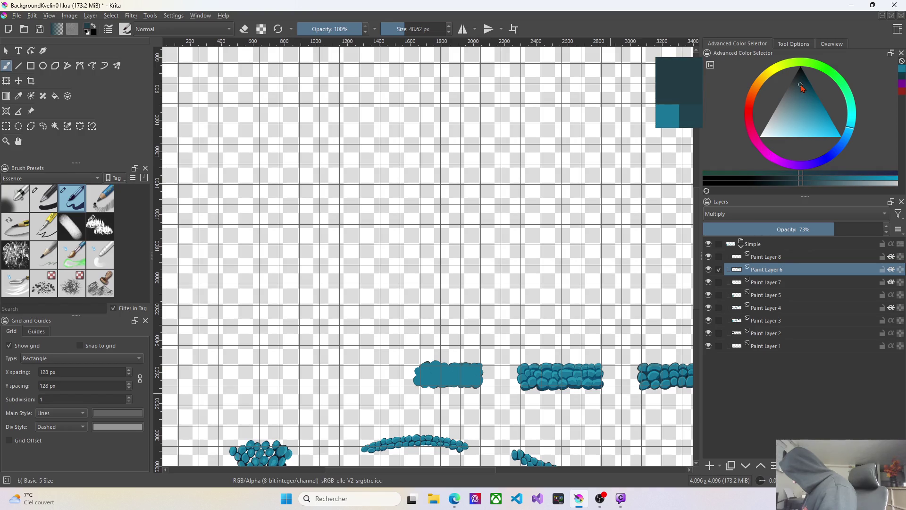
{"action": "scroll", "coordinate": [555, 358], "scroll_direction": "up", "scroll_amount": 2}
{"action": "scroll", "coordinate": [555, 357], "scroll_direction": "up", "scroll_amount": 2}
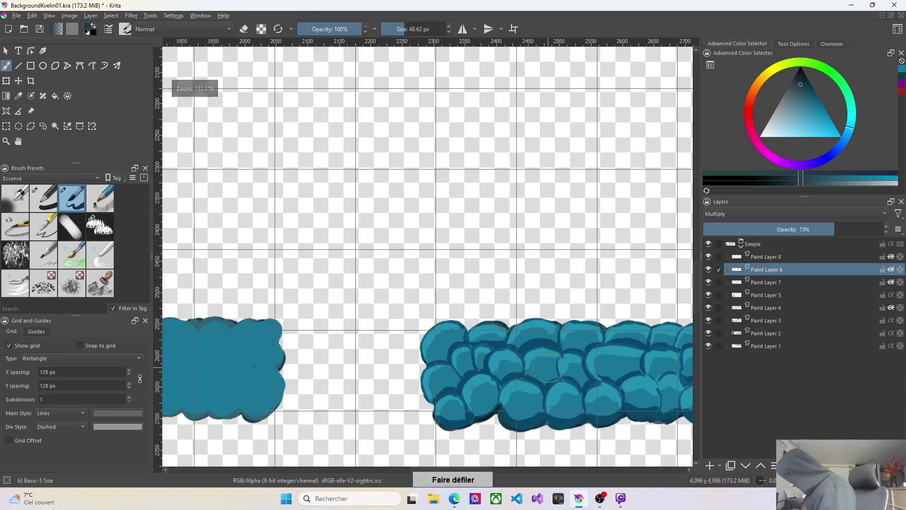
{"action": "left_click_drag", "start_coordinate": [425, 28], "coordinate": [401, 28]}
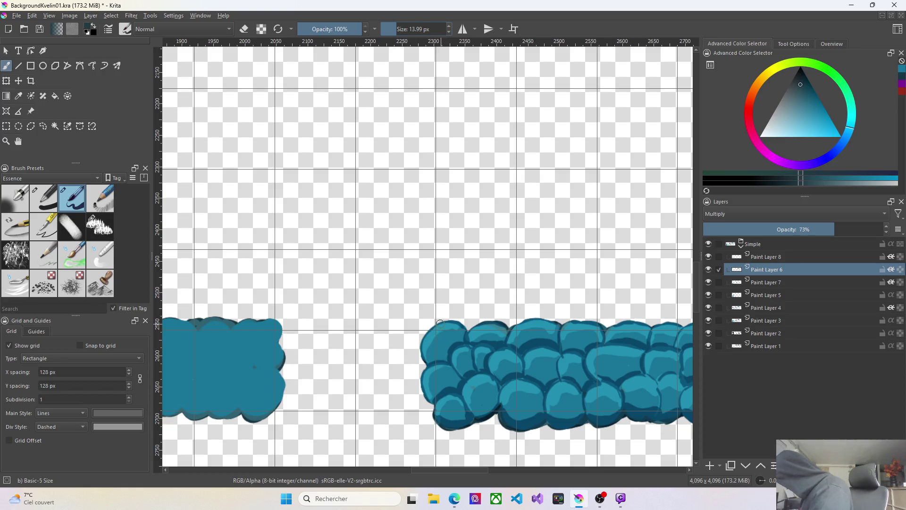
{"action": "left_click", "coordinate": [772, 257]}
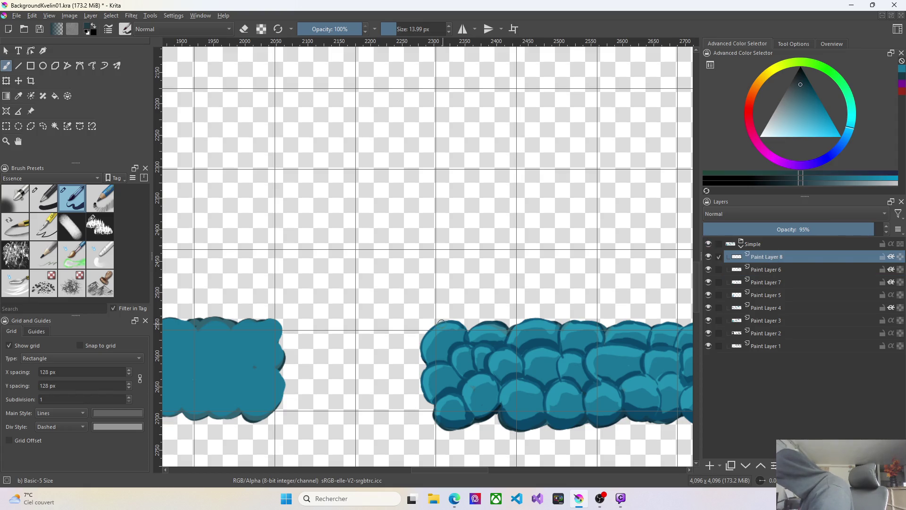
On Paint Layer 8, draw thin dark outline strokes along the strip's left and top edges
{"action": "left_click", "coordinate": [773, 269]}
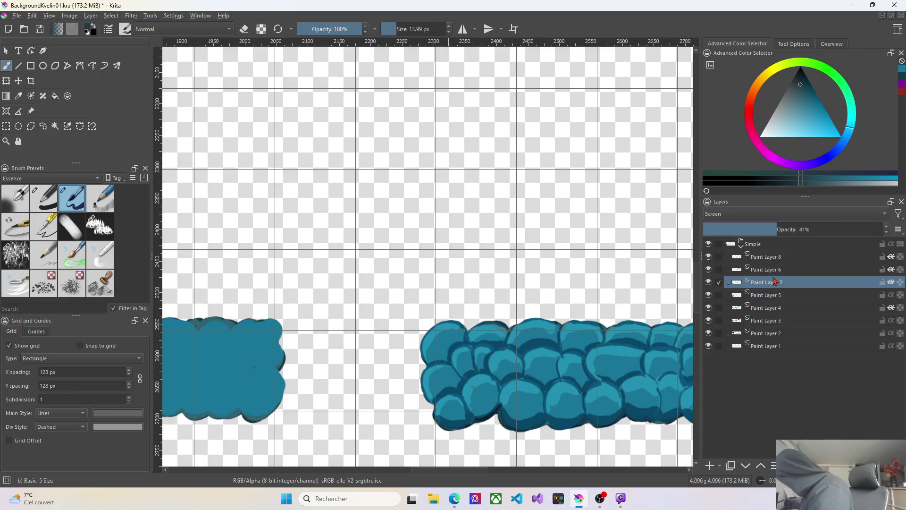
{"action": "left_click", "coordinate": [776, 269]}
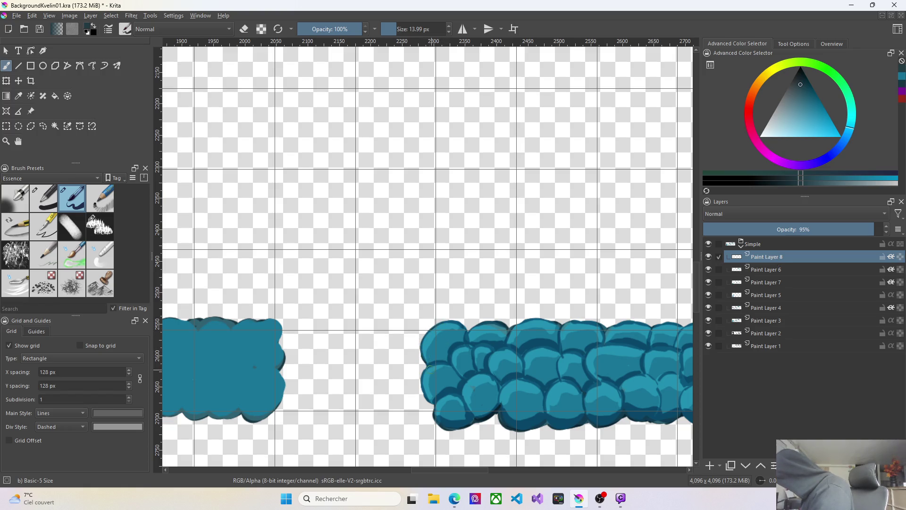
{"action": "left_click_drag", "start_coordinate": [423, 391], "coordinate": [432, 401]}
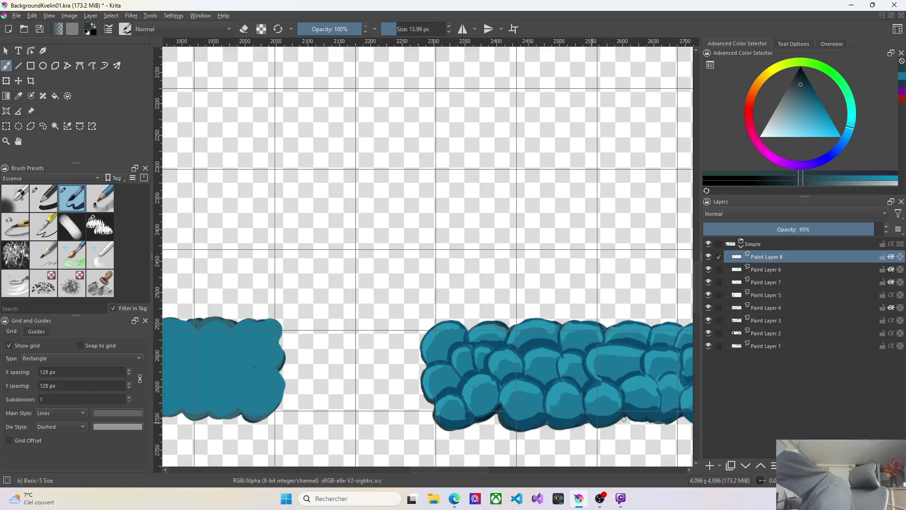
{"action": "left_click_drag", "start_coordinate": [646, 422], "coordinate": [670, 423]}
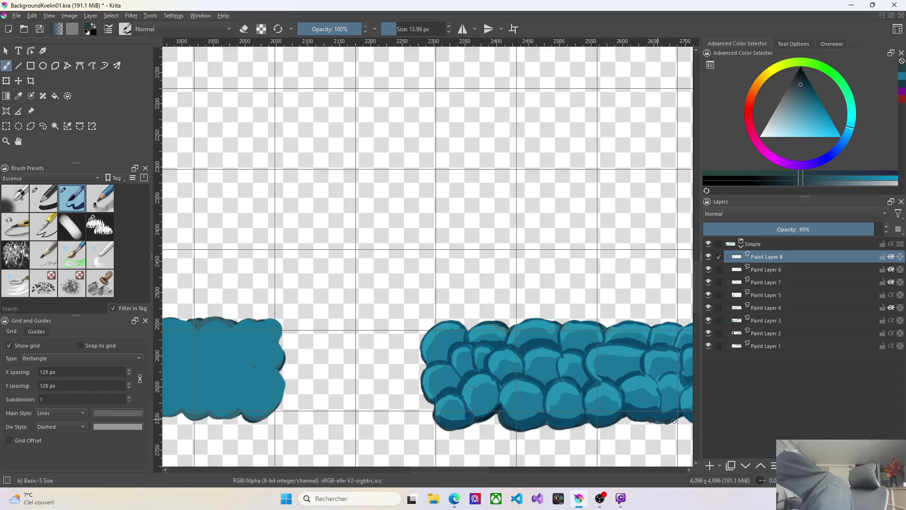
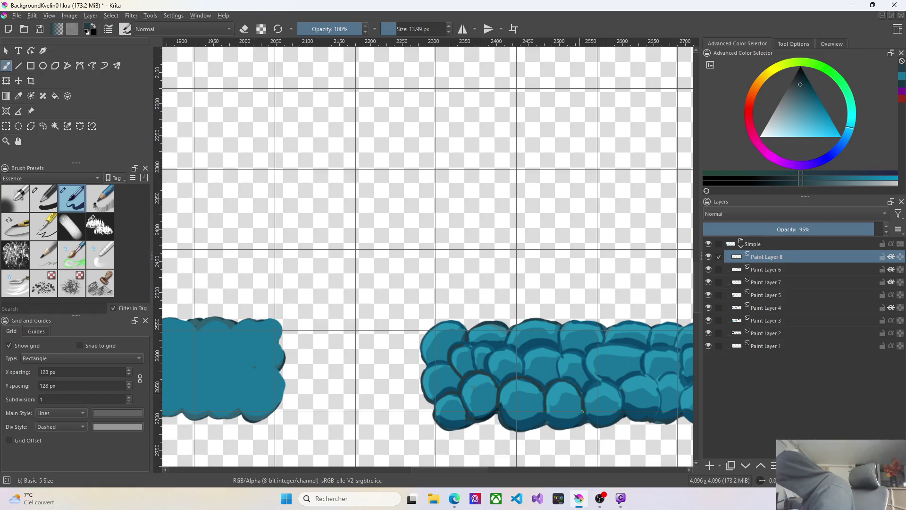
Dab dark touch-ups onto the right band's stone outlines, undoing an unwanted edge stroke
{"action": "left_click", "coordinate": [586, 388]}
{"action": "left_click_drag", "start_coordinate": [617, 390], "coordinate": [623, 416]}
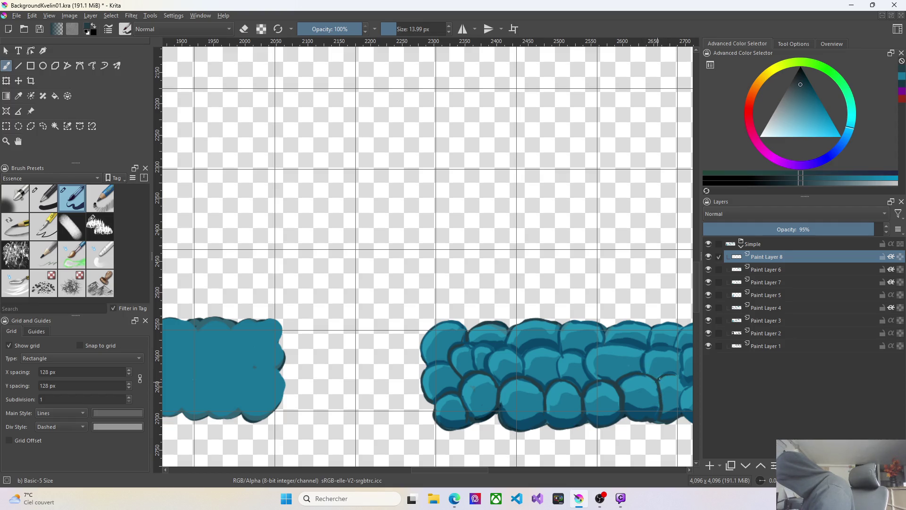
{"action": "left_click_drag", "start_coordinate": [681, 374], "coordinate": [682, 357]}
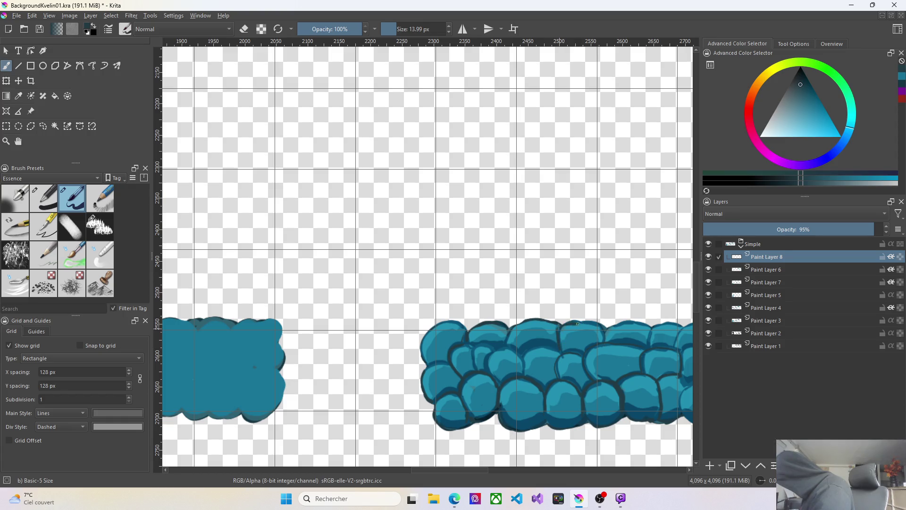
{"action": "key", "text": "ctrl+z"}
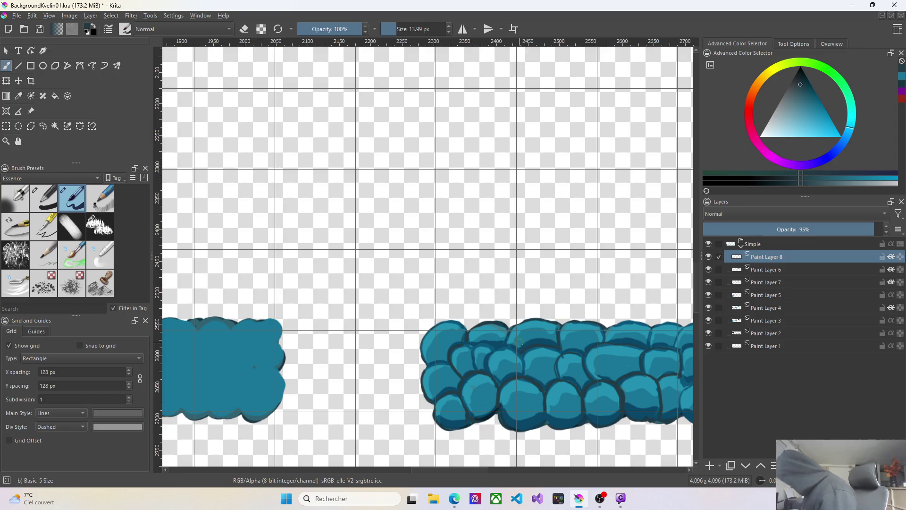
Undo a stray mark on the stones and pan the canvas to centre the cobblestone band
{"action": "left_click", "coordinate": [496, 347]}
{"action": "key", "text": "ctrl+z"}
{"action": "left_click_drag", "start_coordinate": [447, 471], "coordinate": [475, 471]}
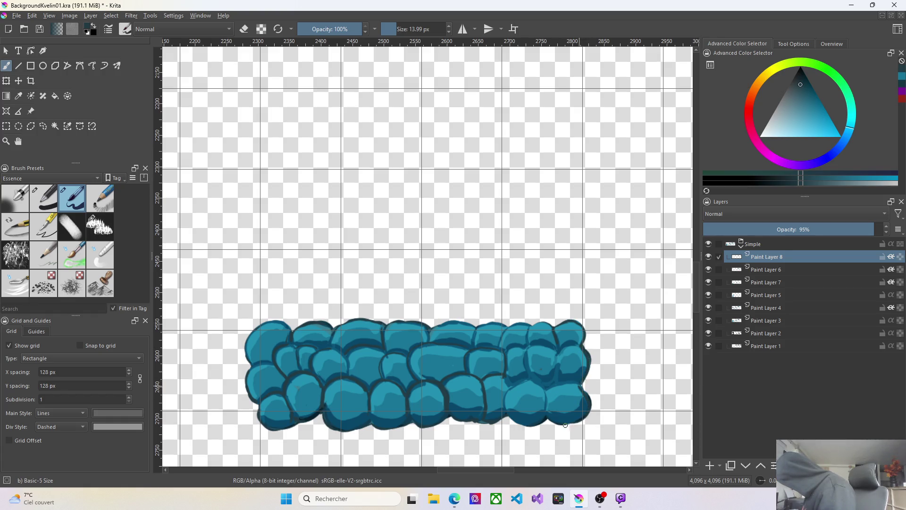
{"action": "right_click", "coordinate": [565, 423]}
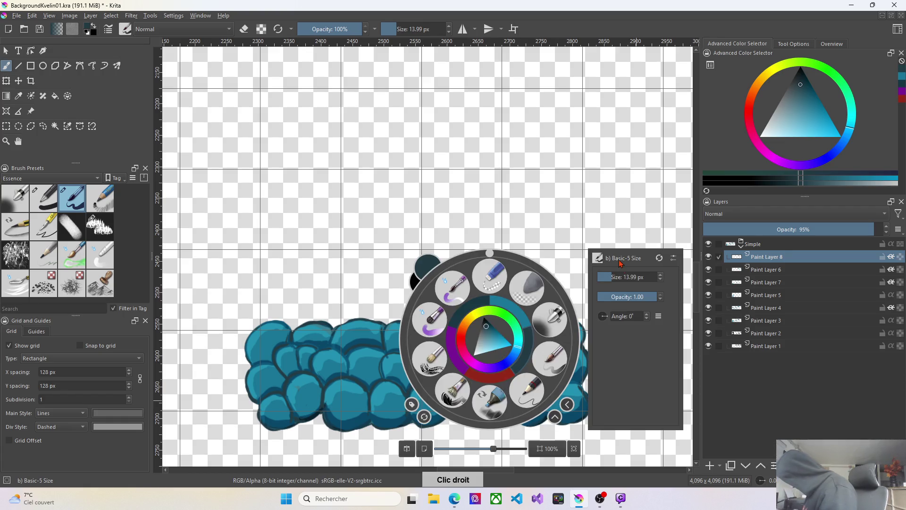
{"action": "left_click", "coordinate": [620, 241]}
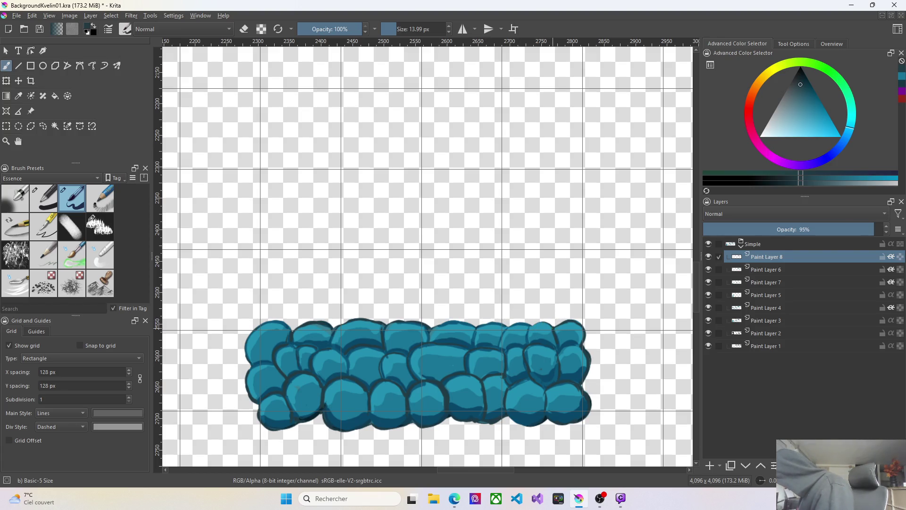
{"action": "left_click", "coordinate": [530, 327]}
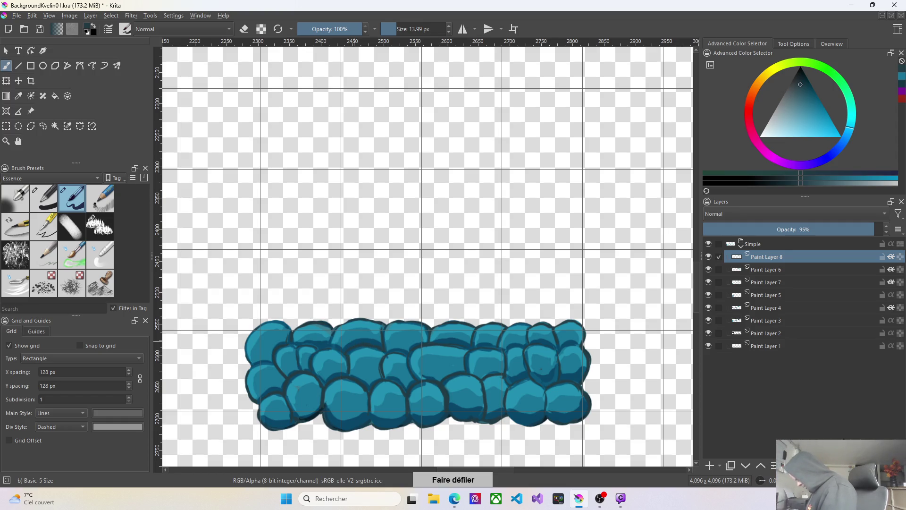
{"action": "scroll", "coordinate": [544, 392], "scroll_direction": "down", "scroll_amount": 1}
{"action": "scroll", "coordinate": [543, 393], "scroll_direction": "down", "scroll_amount": 2}
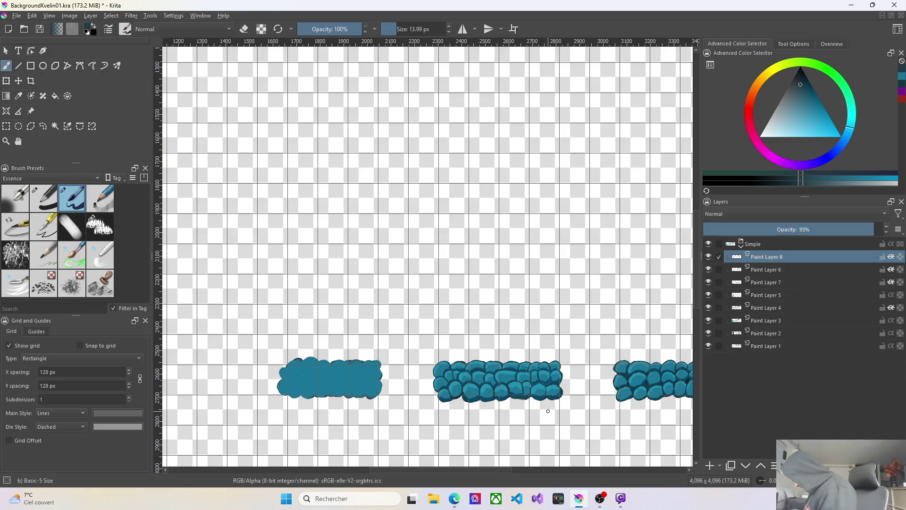
Flip between Paint Layers 3 and 4 in the Layers docker to compare them
{"action": "left_click", "coordinate": [768, 322]}
{"action": "left_click", "coordinate": [767, 309]}
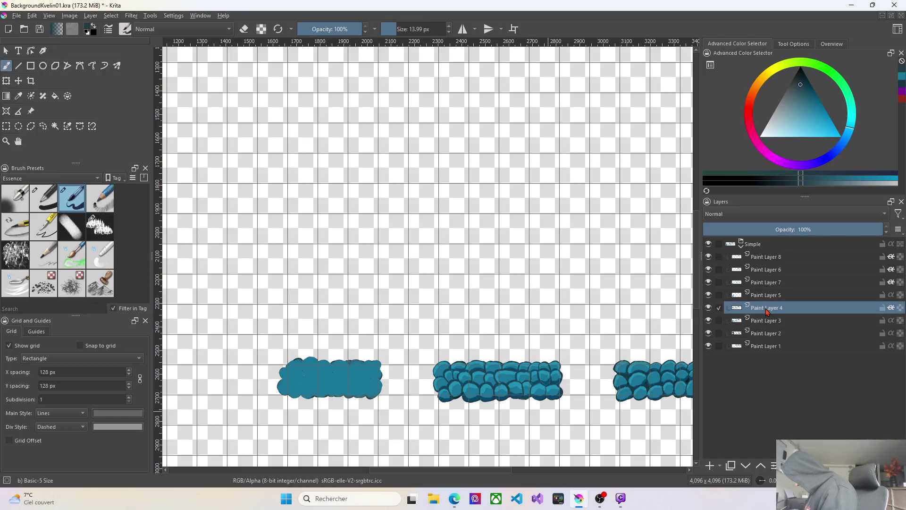
{"action": "left_click", "coordinate": [767, 326]}
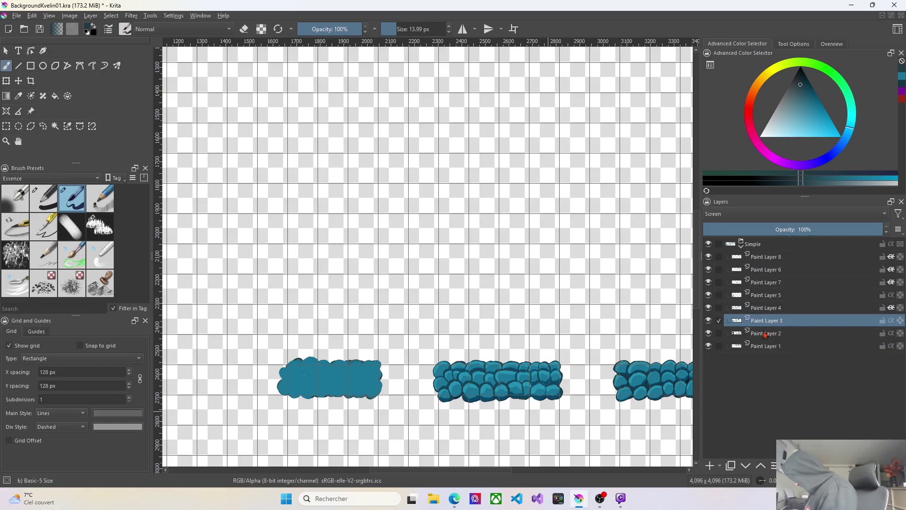
{"action": "scroll", "coordinate": [295, 373], "scroll_direction": "up", "scroll_amount": 1}
{"action": "scroll", "coordinate": [295, 374], "scroll_direction": "up", "scroll_amount": 1}
{"action": "scroll", "coordinate": [295, 373], "scroll_direction": "up", "scroll_amount": 1}
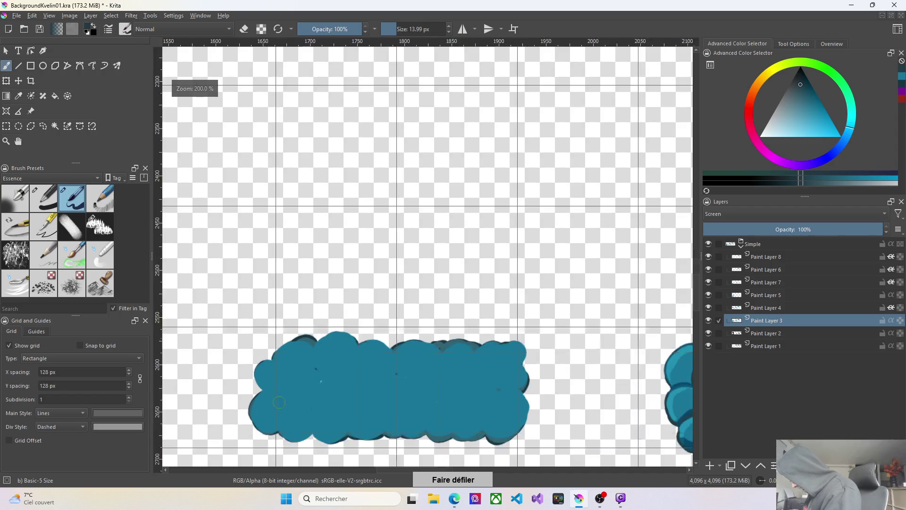
{"action": "scroll", "coordinate": [275, 402], "scroll_direction": "up", "scroll_amount": 1}
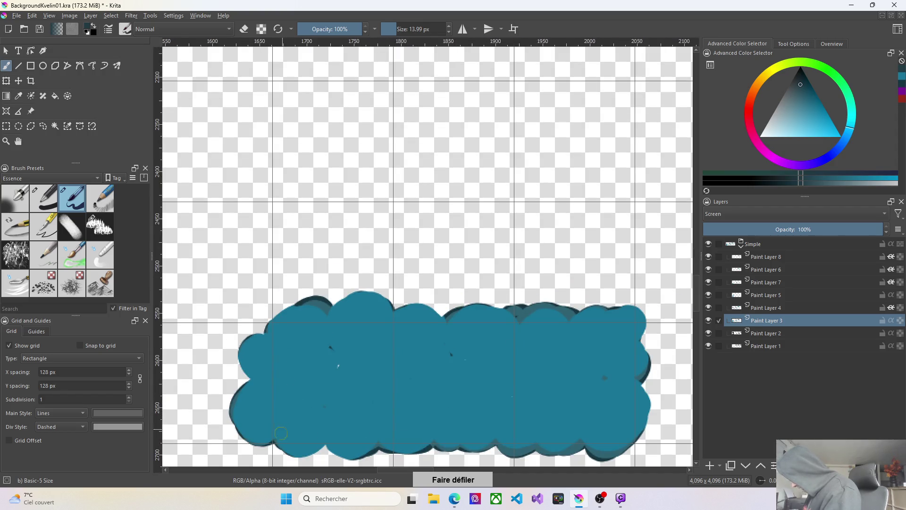
Step up through Paint Layers 4 and 5 and make Paint Layer 7 the active highlight layer
{"action": "left_click", "coordinate": [772, 312]}
{"action": "left_click", "coordinate": [772, 301]}
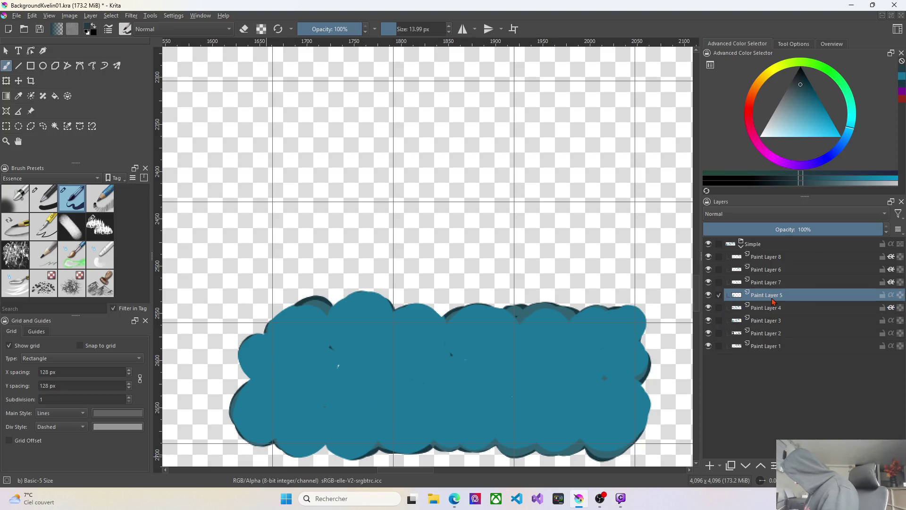
{"action": "left_click", "coordinate": [770, 286]}
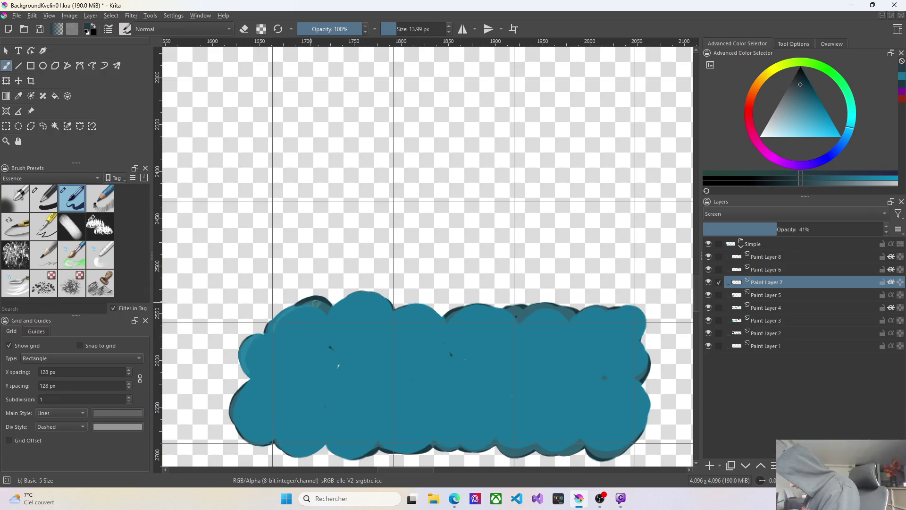
Enlarge the brush to about 102 px and undo the trial highlight strokes on the top lobe
{"action": "left_click", "coordinate": [409, 29]}
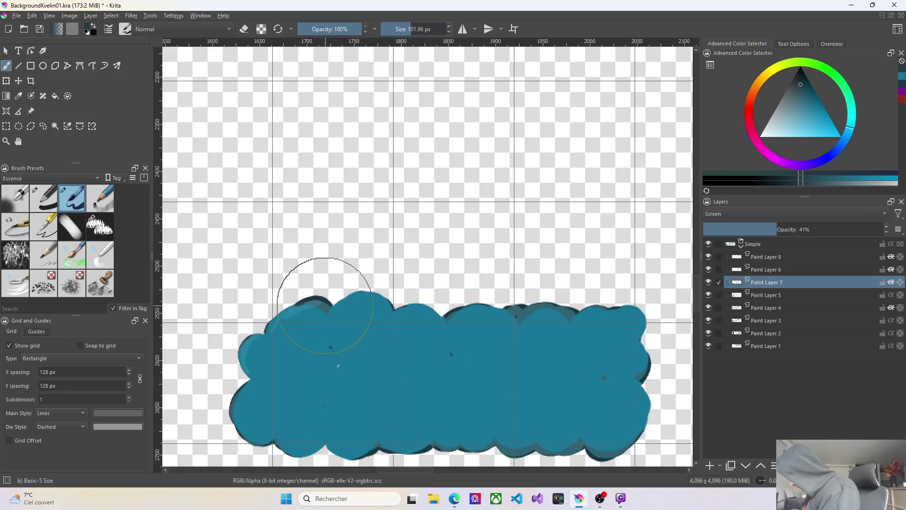
{"action": "key", "text": "bracketright"}
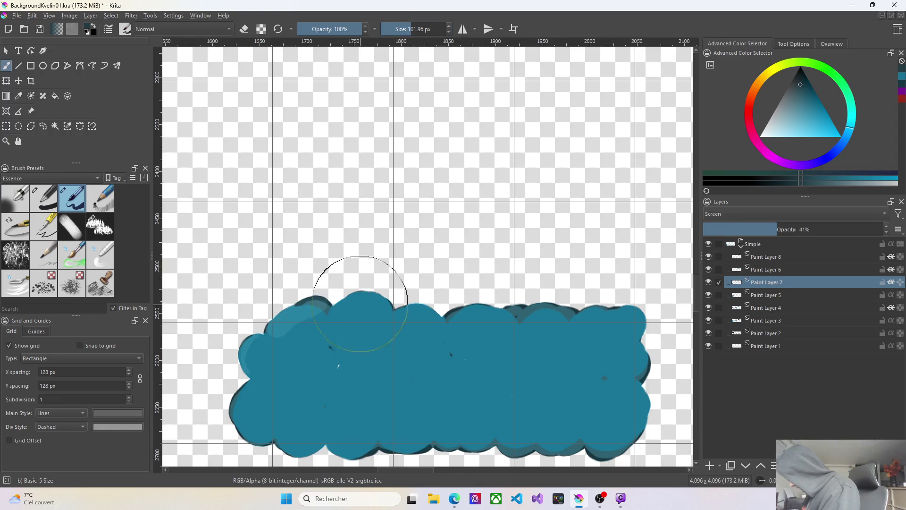
{"action": "left_click", "coordinate": [369, 292]}
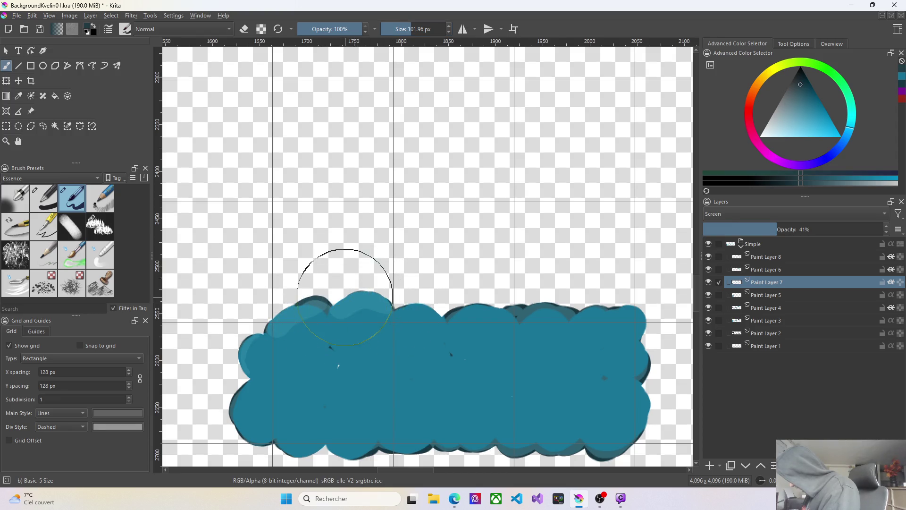
{"action": "left_click", "coordinate": [401, 28]}
{"action": "type", "text": "5"}
{"action": "key", "text": "Return"}
{"action": "key", "text": "ctrl+z"}
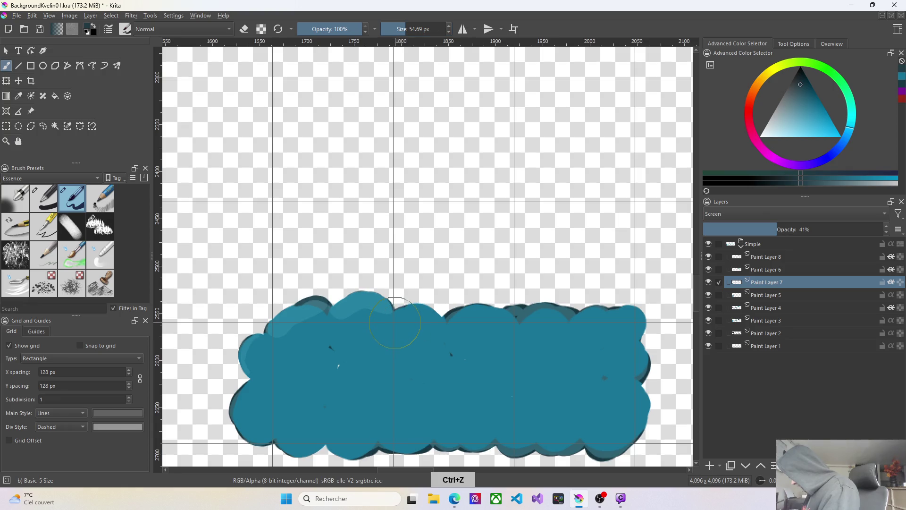
{"action": "key", "text": "ctrl+z"}
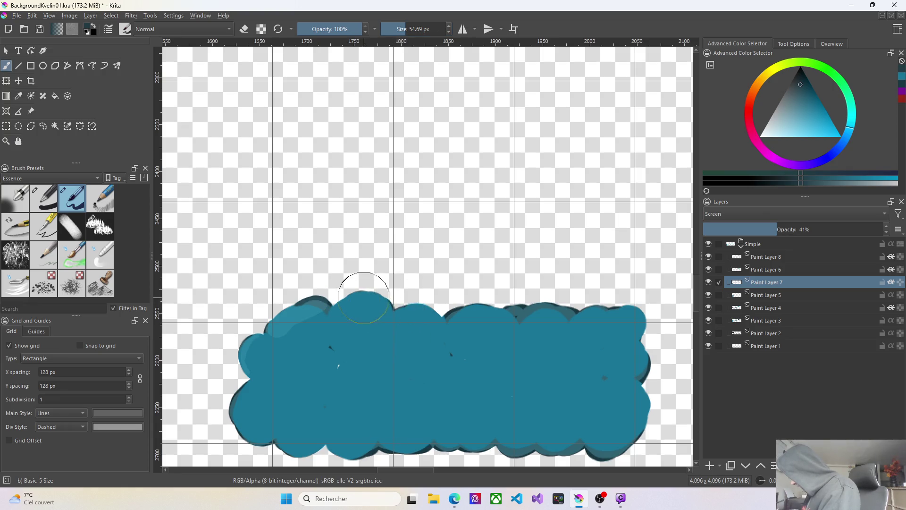
Brush light highlights along the top lobes, the right edge and the lower-right curves of the band
{"action": "mouse_move", "coordinate": [382, 302]}
{"action": "left_mouse_down"}
{"action": "mouse_move", "coordinate": [352, 298]}
{"action": "mouse_move", "coordinate": [439, 314]}
{"action": "mouse_move", "coordinate": [570, 310]}
{"action": "left_mouse_up"}
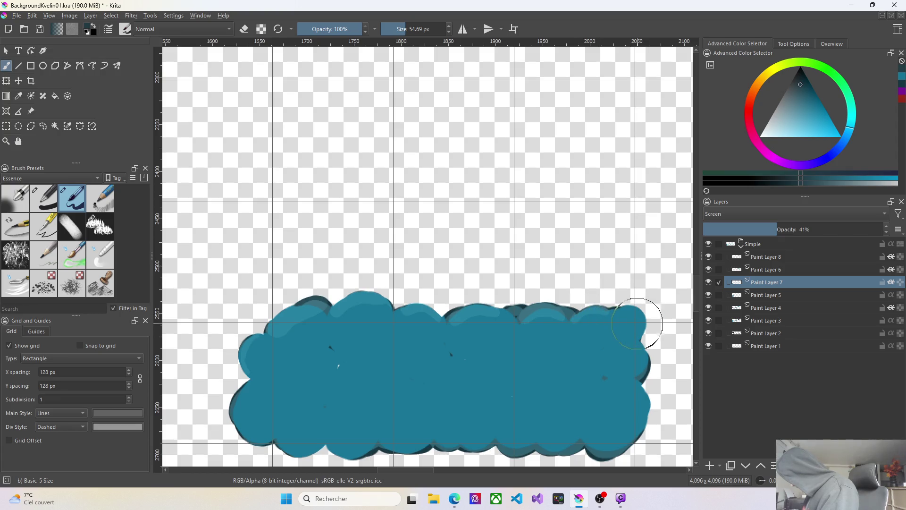
{"action": "left_click_drag", "start_coordinate": [617, 308], "coordinate": [638, 385]}
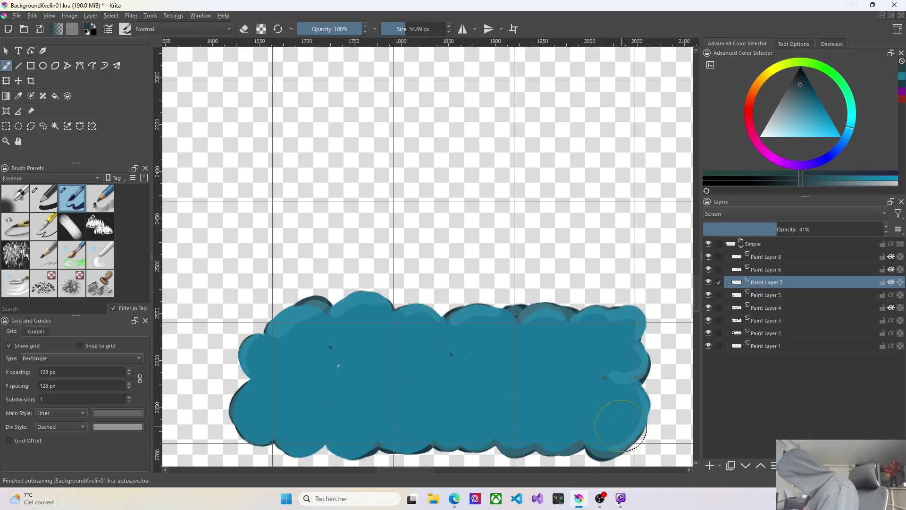
{"action": "mouse_move", "coordinate": [586, 444]}
{"action": "left_mouse_down"}
{"action": "mouse_move", "coordinate": [566, 453]}
{"action": "mouse_move", "coordinate": [575, 445]}
{"action": "left_mouse_up"}
{"action": "left_click_drag", "start_coordinate": [539, 414], "coordinate": [532, 448]}
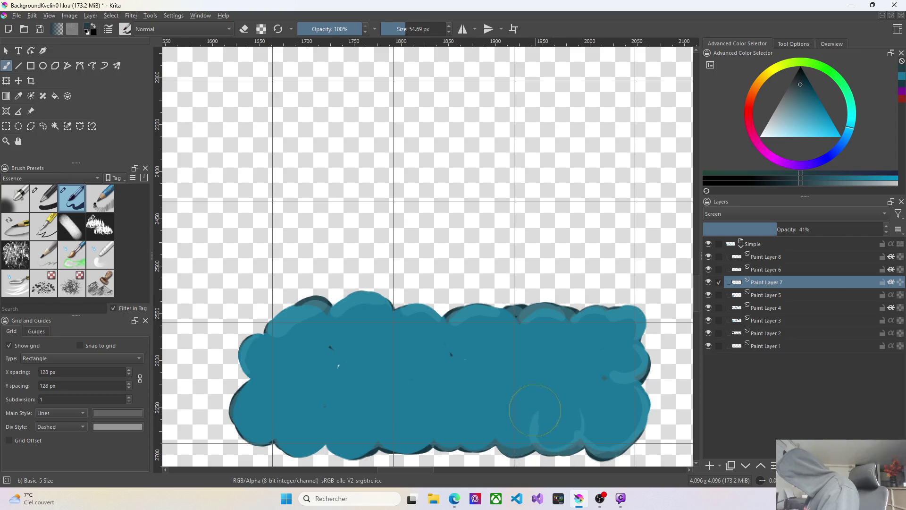
{"action": "mouse_move", "coordinate": [504, 400]}
{"action": "left_mouse_down"}
{"action": "mouse_move", "coordinate": [493, 431]}
{"action": "mouse_move", "coordinate": [455, 445]}
{"action": "left_mouse_up"}
{"action": "left_click_drag", "start_coordinate": [459, 407], "coordinate": [453, 446]}
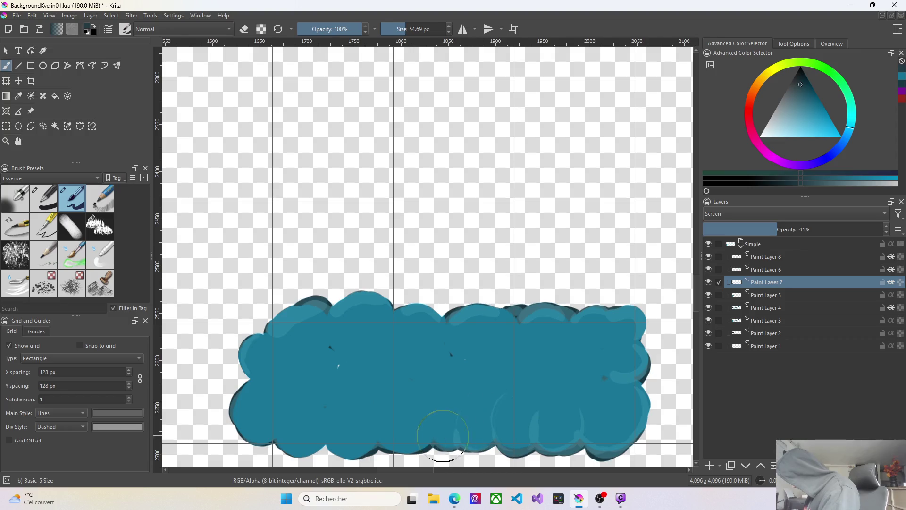
Continue light curved highlights across the lower-left lobes and repaint the top-left lobe
{"action": "left_click_drag", "start_coordinate": [437, 416], "coordinate": [439, 450]}
{"action": "left_click_drag", "start_coordinate": [382, 446], "coordinate": [408, 398]}
{"action": "left_click_drag", "start_coordinate": [373, 443], "coordinate": [333, 446]}
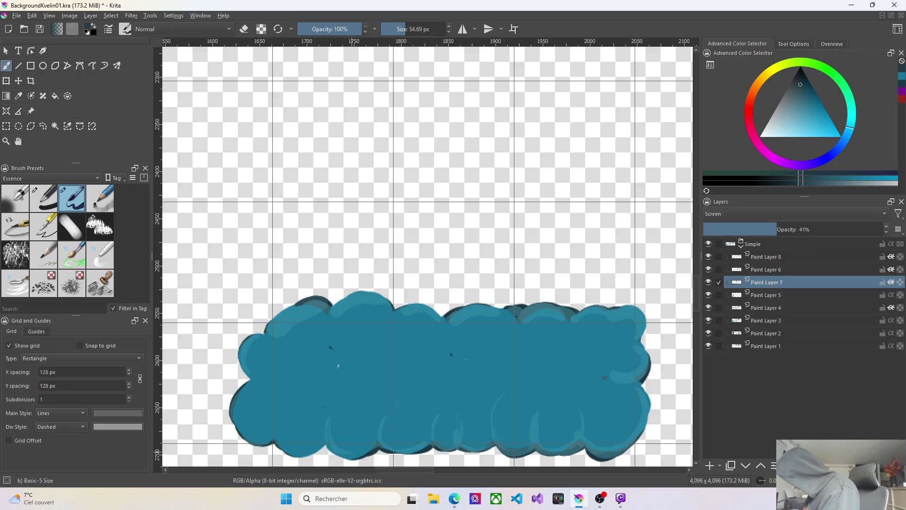
{"action": "mouse_move", "coordinate": [338, 402]}
{"action": "left_mouse_down"}
{"action": "mouse_move", "coordinate": [320, 448]}
{"action": "mouse_move", "coordinate": [291, 452]}
{"action": "left_mouse_up"}
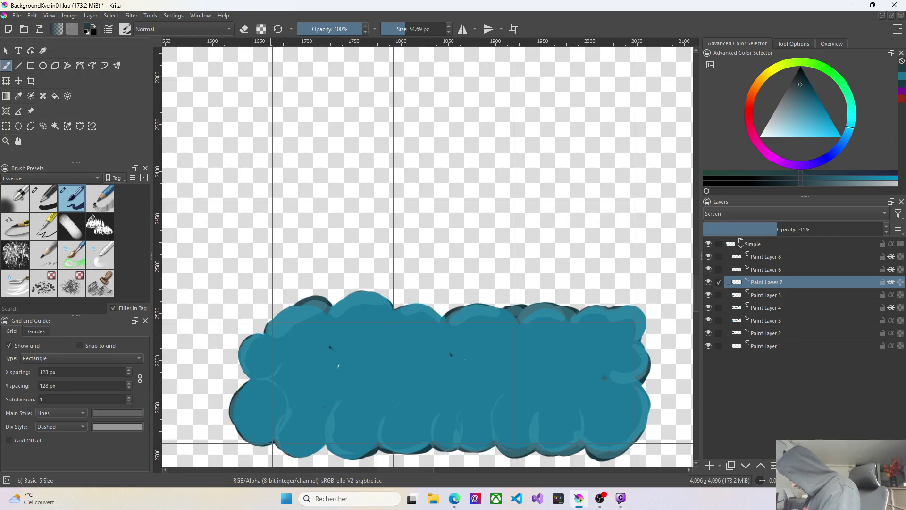
{"action": "mouse_move", "coordinate": [325, 316]}
{"action": "left_mouse_down"}
{"action": "mouse_move", "coordinate": [319, 302]}
{"action": "mouse_move", "coordinate": [354, 340]}
{"action": "left_mouse_up"}
Refine the top-lobe highlights and trace light curves in the right bumps and lower middle
{"action": "mouse_move", "coordinate": [404, 312]}
{"action": "left_mouse_down"}
{"action": "mouse_move", "coordinate": [425, 319]}
{"action": "mouse_move", "coordinate": [401, 324]}
{"action": "mouse_move", "coordinate": [473, 353]}
{"action": "left_mouse_up"}
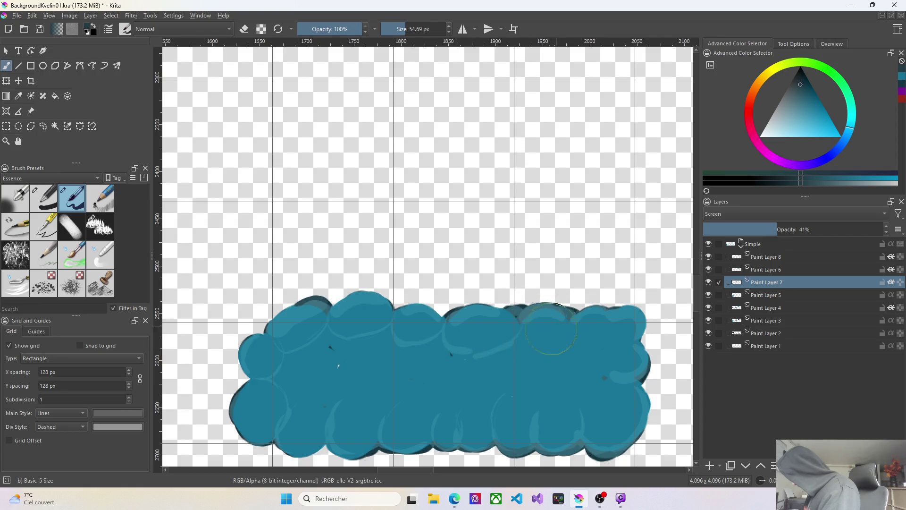
{"action": "left_click_drag", "start_coordinate": [513, 323], "coordinate": [482, 323]}
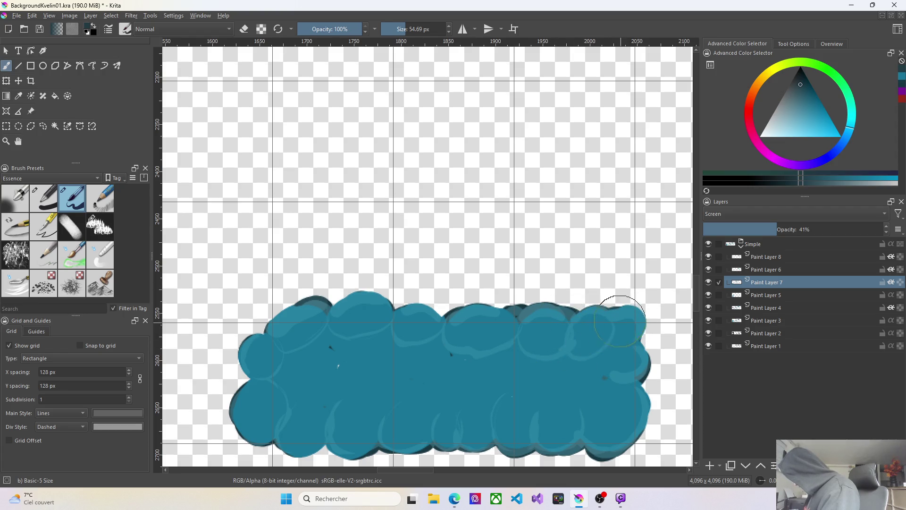
{"action": "left_click_drag", "start_coordinate": [606, 346], "coordinate": [608, 322]}
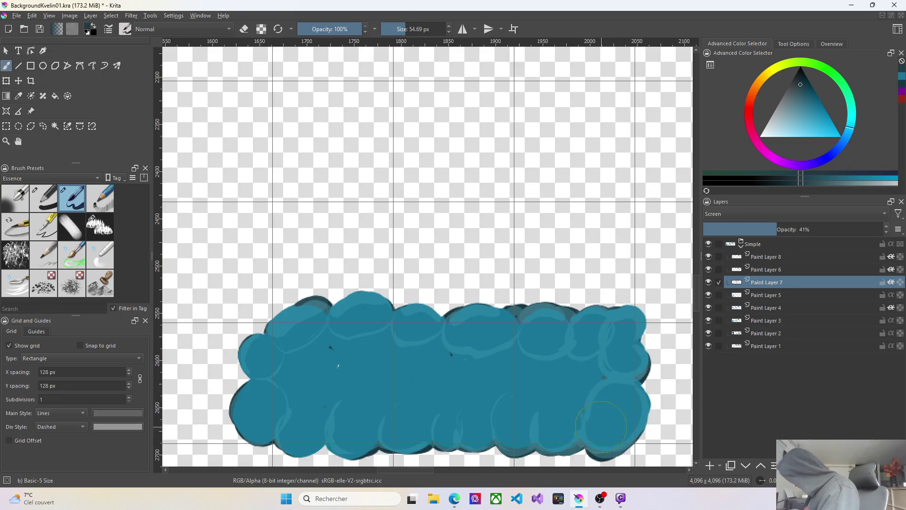
{"action": "left_click_drag", "start_coordinate": [575, 362], "coordinate": [593, 399]}
{"action": "left_click_drag", "start_coordinate": [524, 364], "coordinate": [556, 351]}
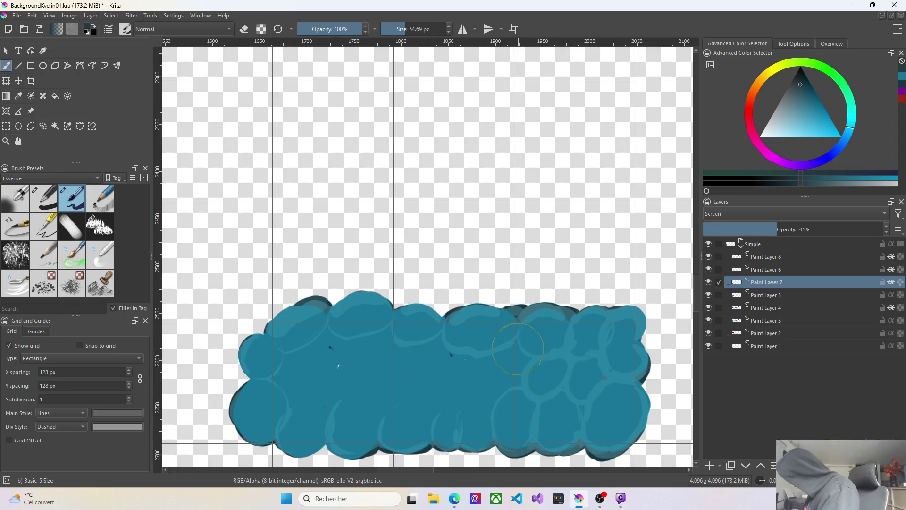
{"action": "left_click_drag", "start_coordinate": [449, 428], "coordinate": [480, 387]}
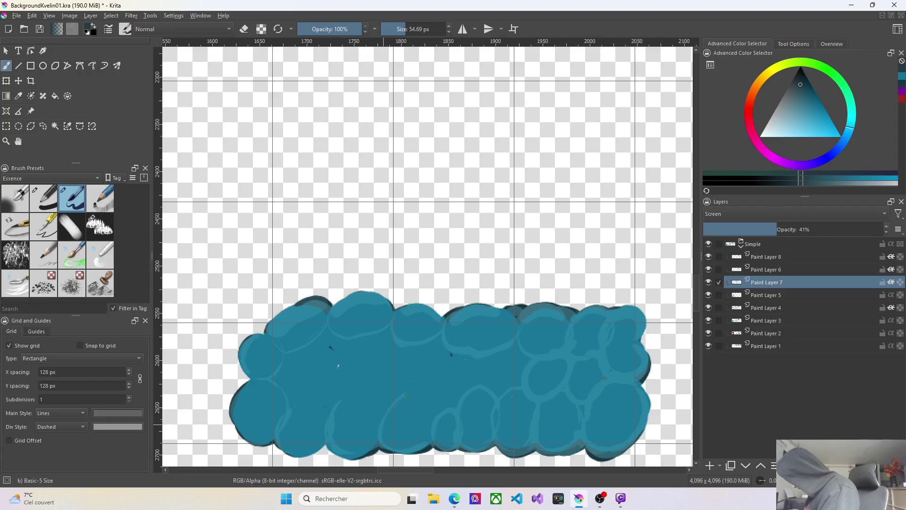
Loop light stone outlines across the upper-left, centre and lower-middle of the band
{"action": "left_click_drag", "start_coordinate": [375, 399], "coordinate": [383, 420]}
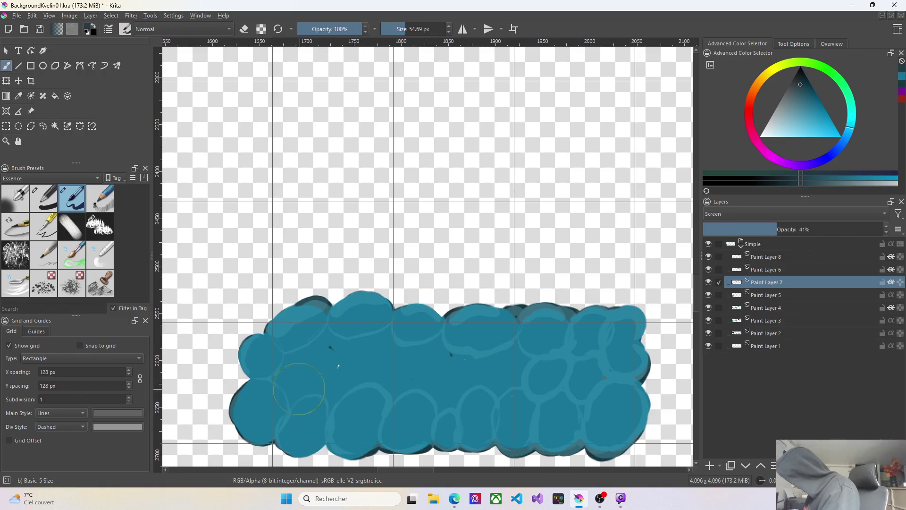
{"action": "left_click_drag", "start_coordinate": [302, 349], "coordinate": [320, 371]}
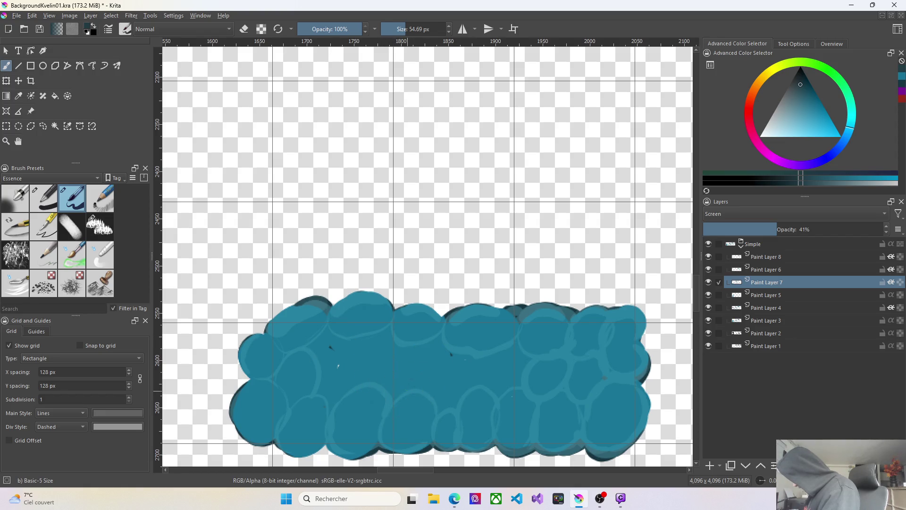
{"action": "left_click_drag", "start_coordinate": [414, 352], "coordinate": [433, 393]}
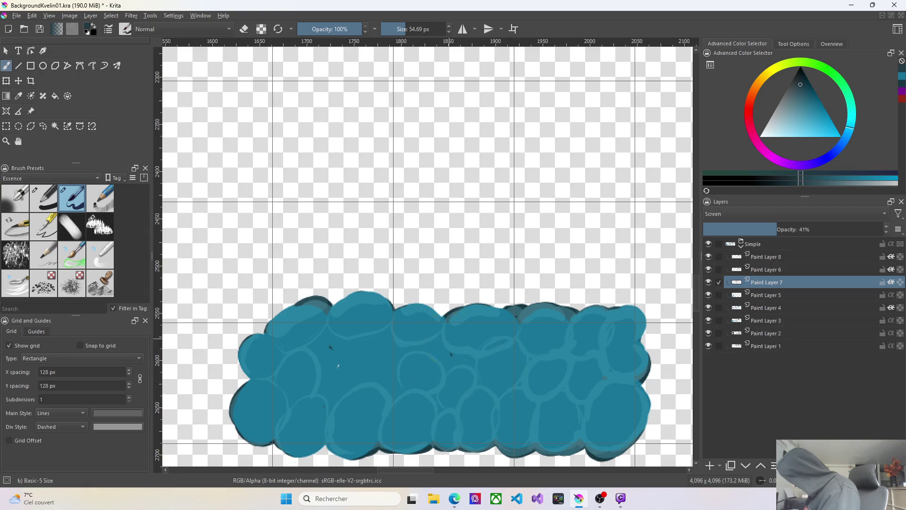
{"action": "left_click_drag", "start_coordinate": [468, 333], "coordinate": [447, 351]}
{"action": "left_click_drag", "start_coordinate": [383, 383], "coordinate": [404, 379]}
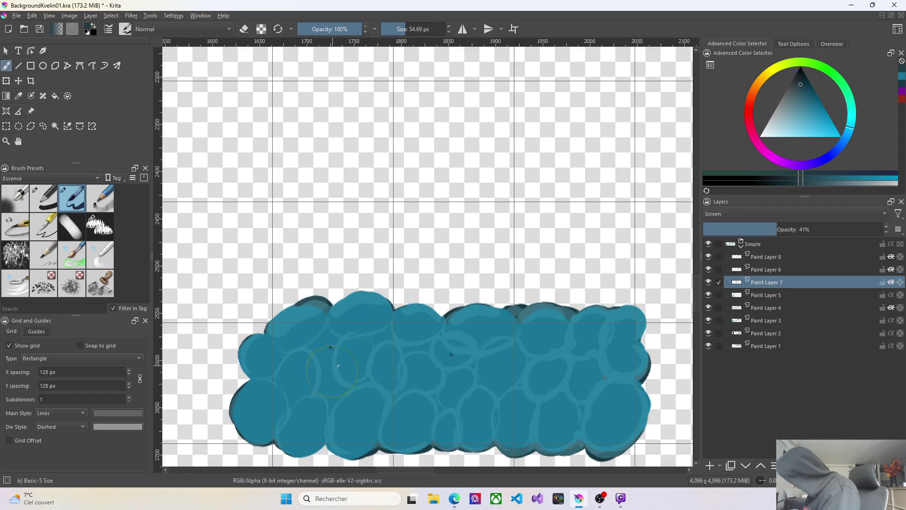
{"action": "left_click_drag", "start_coordinate": [338, 405], "coordinate": [346, 368]}
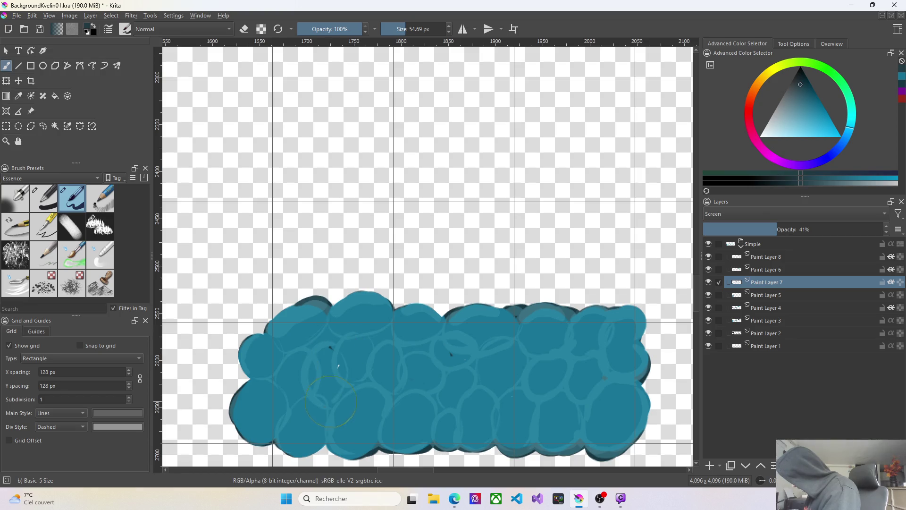
Switch to Paint Layer 6 and shade the band's lower-left and bottom edge dark
{"action": "left_click", "coordinate": [779, 269]}
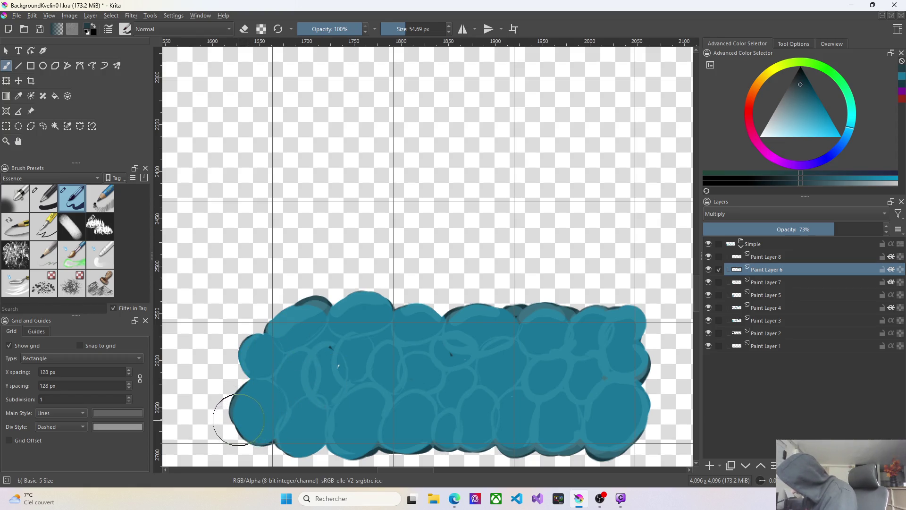
{"action": "left_click_drag", "start_coordinate": [258, 436], "coordinate": [246, 423]}
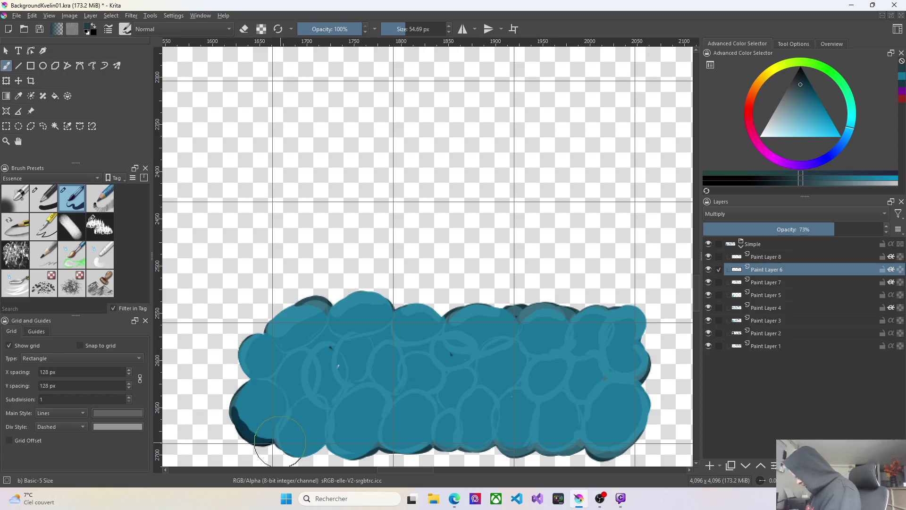
{"action": "mouse_move", "coordinate": [280, 446]}
{"action": "left_mouse_down"}
{"action": "mouse_move", "coordinate": [310, 457]}
{"action": "mouse_move", "coordinate": [324, 450]}
{"action": "mouse_move", "coordinate": [305, 456]}
{"action": "mouse_move", "coordinate": [277, 441]}
{"action": "mouse_move", "coordinate": [288, 405]}
{"action": "left_mouse_up"}
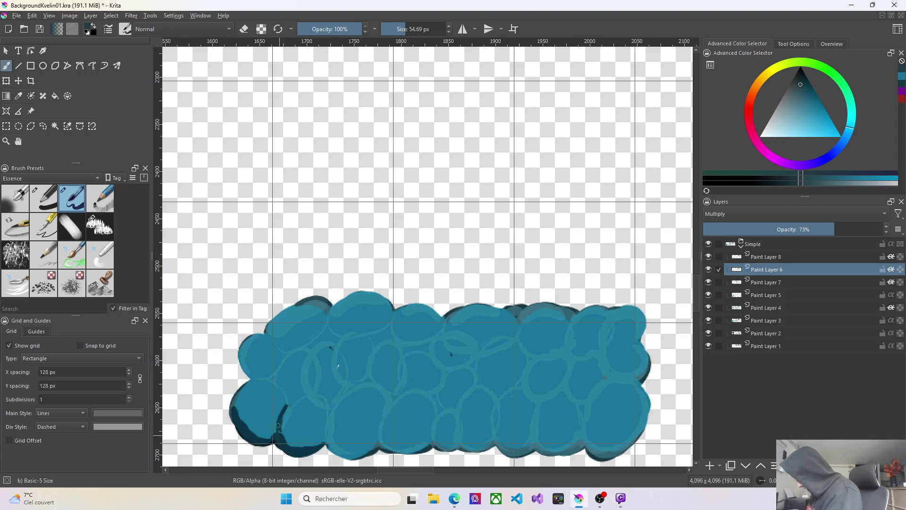
{"action": "mouse_move", "coordinate": [330, 445]}
{"action": "left_mouse_down"}
{"action": "mouse_move", "coordinate": [332, 420]}
{"action": "mouse_move", "coordinate": [345, 452]}
{"action": "mouse_move", "coordinate": [428, 445]}
{"action": "mouse_move", "coordinate": [568, 453]}
{"action": "mouse_move", "coordinate": [640, 413]}
{"action": "mouse_move", "coordinate": [635, 365]}
{"action": "left_mouse_up"}
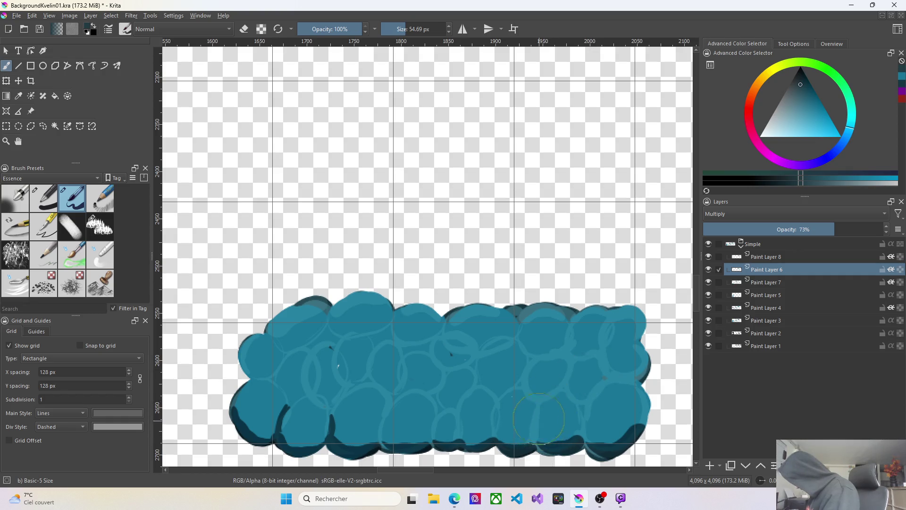
Outline the bottom-row stones from right to left with dark curved strokes
{"action": "mouse_move", "coordinate": [538, 403]}
{"action": "left_mouse_down"}
{"action": "mouse_move", "coordinate": [564, 392]}
{"action": "mouse_move", "coordinate": [497, 401]}
{"action": "left_mouse_up"}
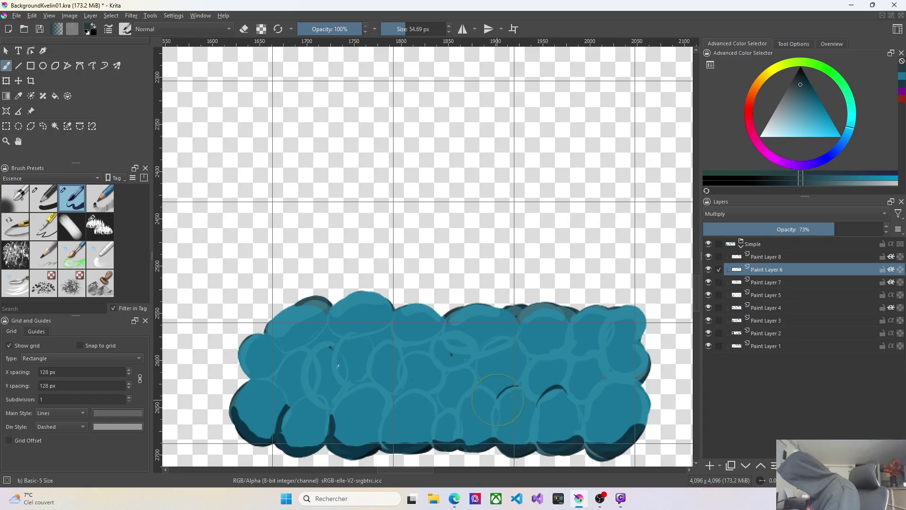
{"action": "left_click_drag", "start_coordinate": [481, 385], "coordinate": [436, 414]}
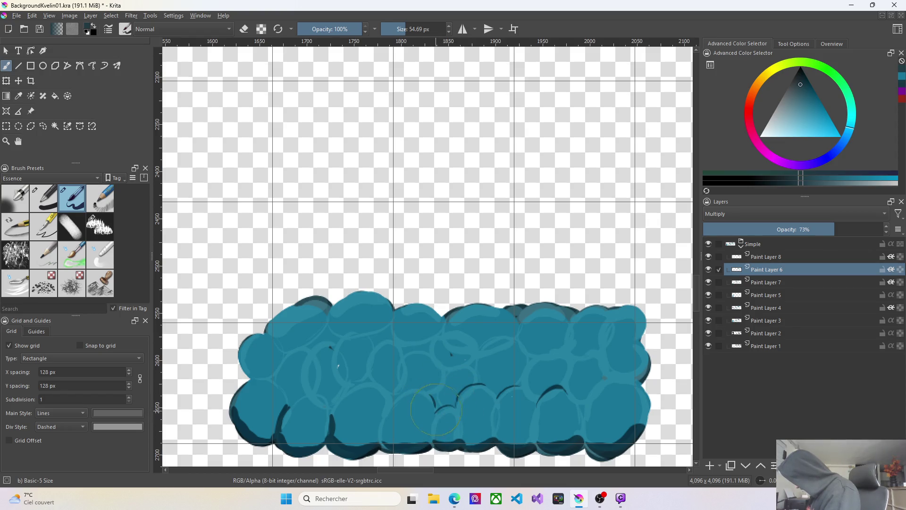
{"action": "left_click_drag", "start_coordinate": [428, 390], "coordinate": [395, 399]}
{"action": "left_click_drag", "start_coordinate": [389, 397], "coordinate": [382, 447]}
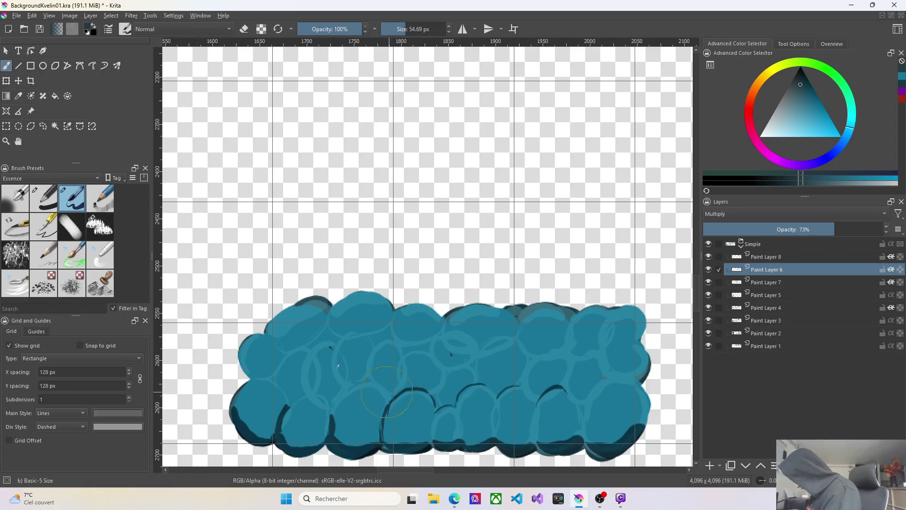
{"action": "left_click_drag", "start_coordinate": [343, 392], "coordinate": [335, 406]}
{"action": "left_click_drag", "start_coordinate": [378, 386], "coordinate": [386, 391]}
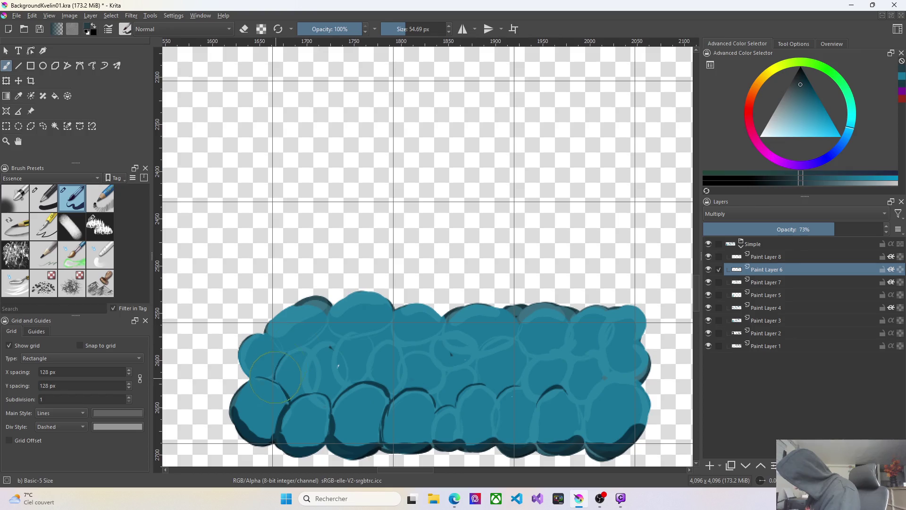
Outline the left middle stones in dark, undoing a stray arc and redrawing a short edge
{"action": "mouse_move", "coordinate": [290, 348]}
{"action": "left_mouse_down"}
{"action": "mouse_move", "coordinate": [310, 353]}
{"action": "mouse_move", "coordinate": [319, 389]}
{"action": "left_mouse_up"}
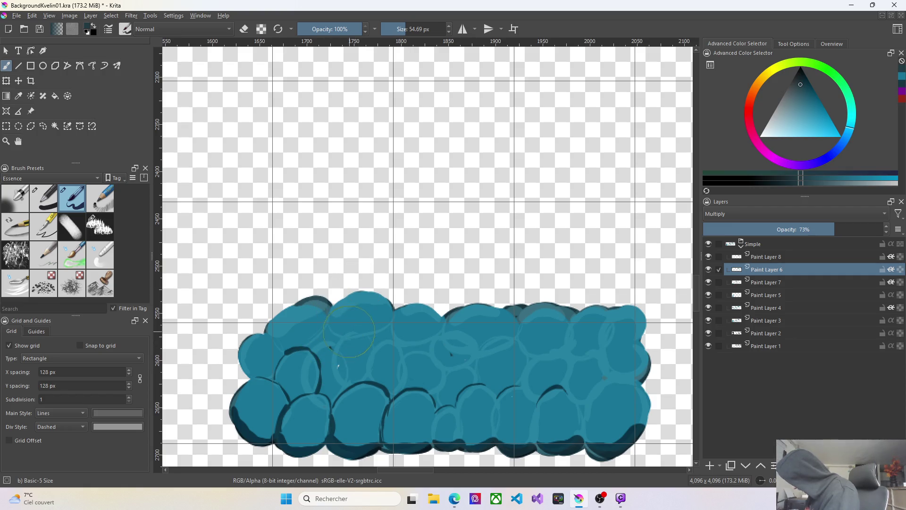
{"action": "left_click_drag", "start_coordinate": [331, 356], "coordinate": [344, 388]}
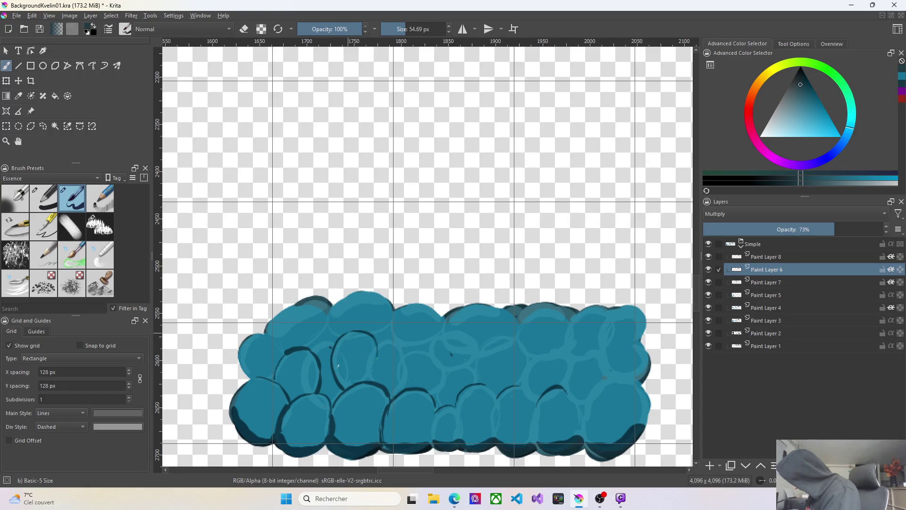
{"action": "mouse_move", "coordinate": [379, 343]}
{"action": "left_mouse_down"}
{"action": "mouse_move", "coordinate": [404, 341]}
{"action": "mouse_move", "coordinate": [408, 371]}
{"action": "left_mouse_up"}
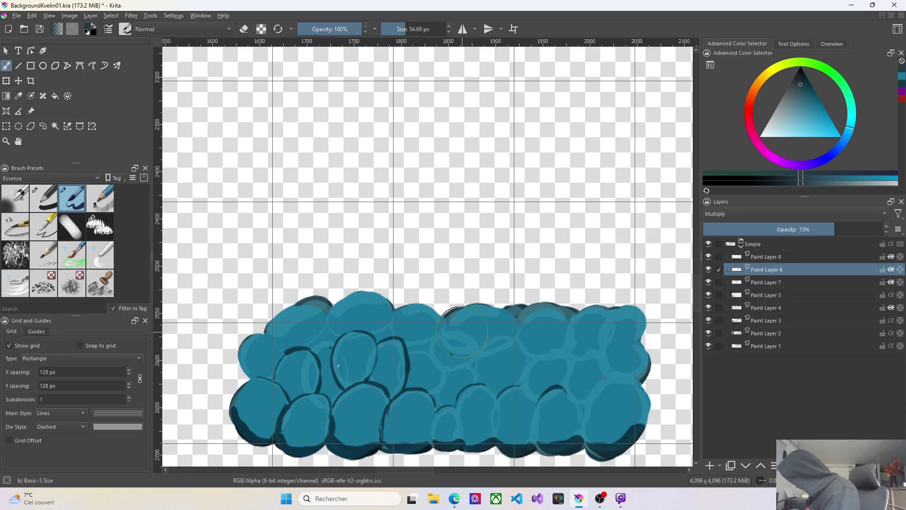
{"action": "left_click_drag", "start_coordinate": [436, 335], "coordinate": [428, 396]}
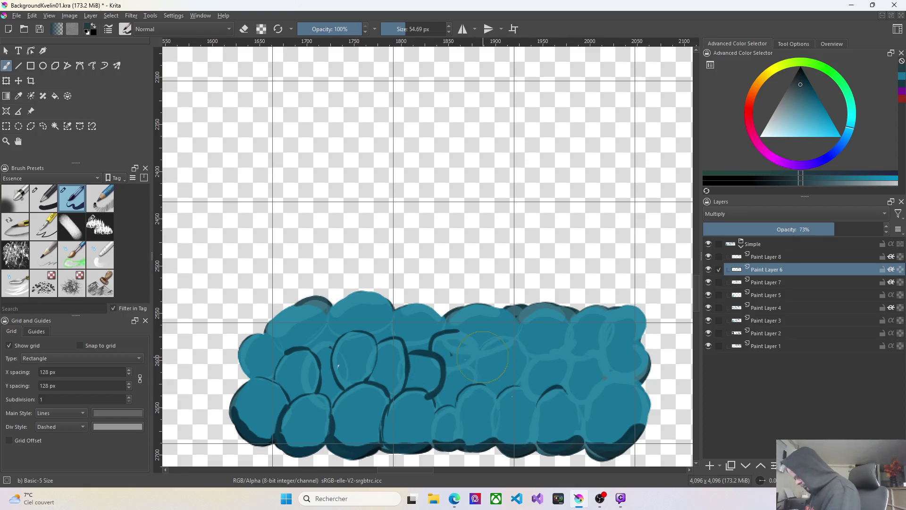
{"action": "key", "text": "ctrl+z"}
{"action": "key", "text": "ctrl+z"}
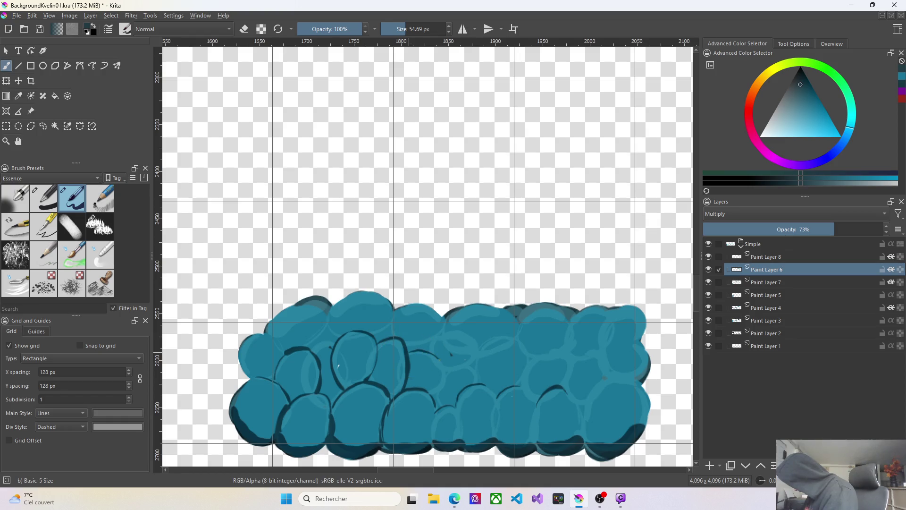
{"action": "left_click_drag", "start_coordinate": [428, 392], "coordinate": [447, 362]}
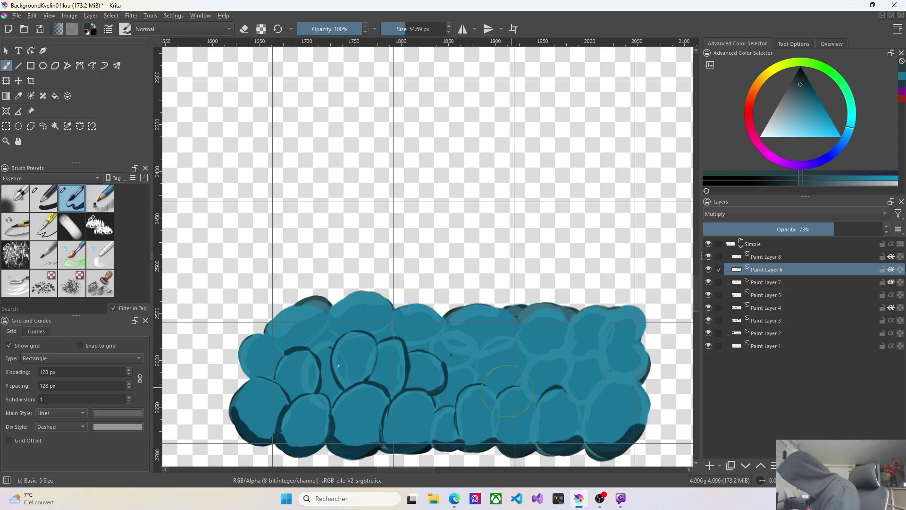
Outline the bottom-right stones in dark and darken the band's right edge with an arc
{"action": "left_click_drag", "start_coordinate": [499, 388], "coordinate": [487, 413]}
{"action": "left_click_drag", "start_coordinate": [551, 388], "coordinate": [534, 419]}
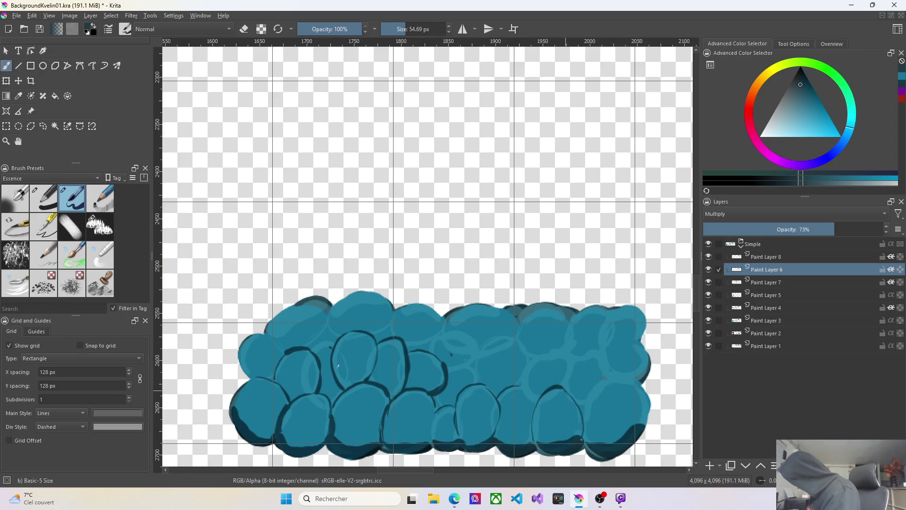
{"action": "left_click_drag", "start_coordinate": [605, 379], "coordinate": [585, 424]}
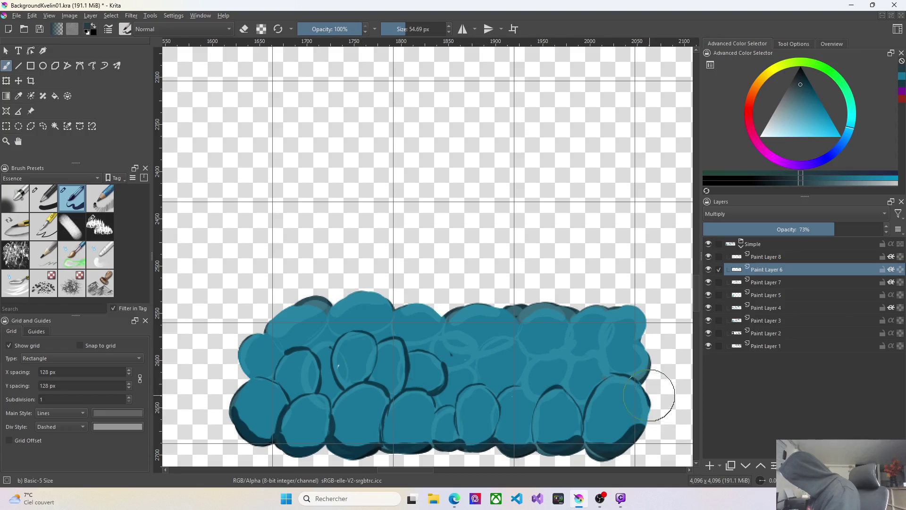
{"action": "left_click_drag", "start_coordinate": [650, 407], "coordinate": [649, 350]}
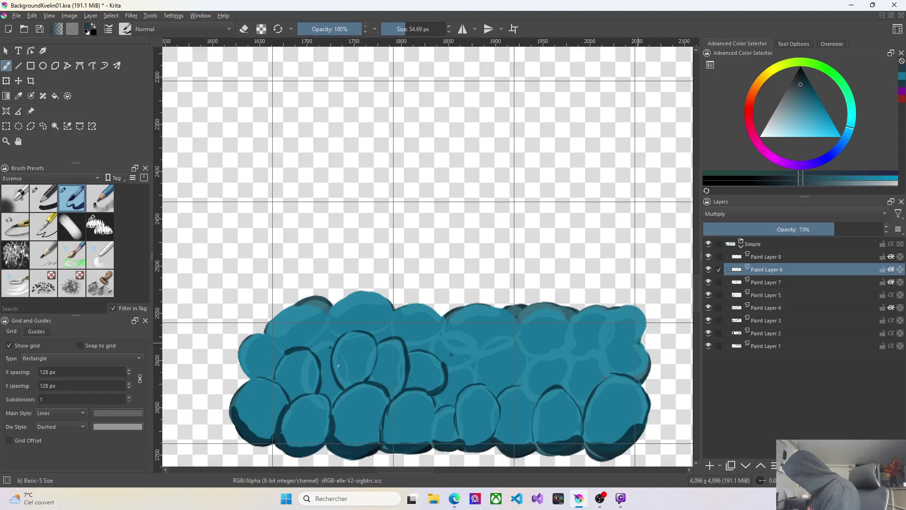
{"action": "mouse_move", "coordinate": [649, 382]}
{"action": "left_mouse_down"}
{"action": "mouse_move", "coordinate": [601, 355]}
{"action": "mouse_move", "coordinate": [601, 363]}
{"action": "mouse_move", "coordinate": [602, 341]}
{"action": "left_mouse_up"}
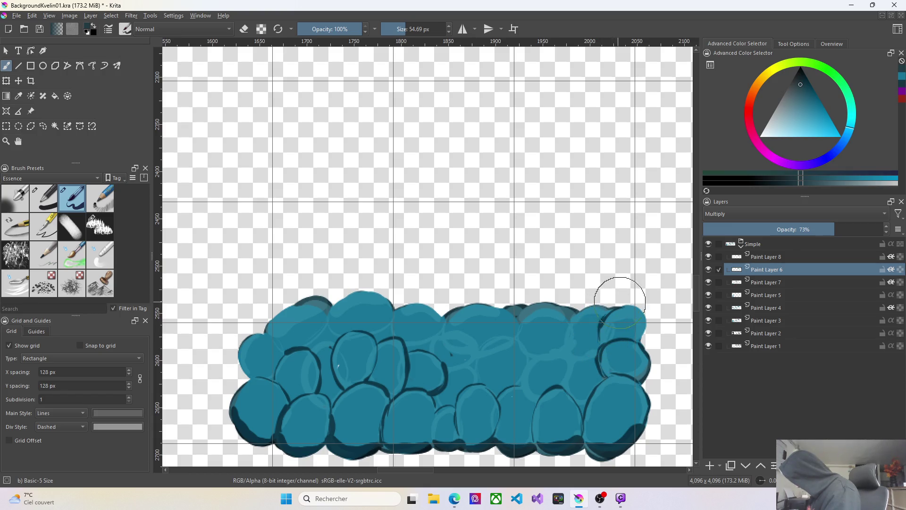
{"action": "mouse_move", "coordinate": [576, 310]}
{"action": "left_mouse_down"}
{"action": "mouse_move", "coordinate": [565, 344]}
{"action": "mouse_move", "coordinate": [590, 357]}
{"action": "left_mouse_up"}
Undo the last stroke, outline the upper-right and right-middle stones in dark, then undo a small stray edge
{"action": "key", "text": "ctrl+z"}
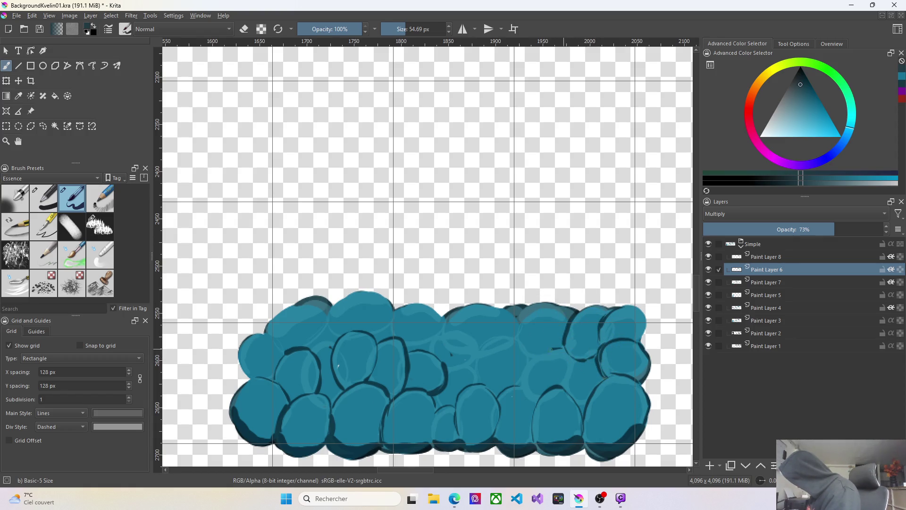
{"action": "left_click_drag", "start_coordinate": [546, 354], "coordinate": [524, 377]}
{"action": "mouse_move", "coordinate": [528, 368]}
{"action": "left_mouse_down"}
{"action": "mouse_move", "coordinate": [560, 348]}
{"action": "mouse_move", "coordinate": [573, 385]}
{"action": "left_mouse_up"}
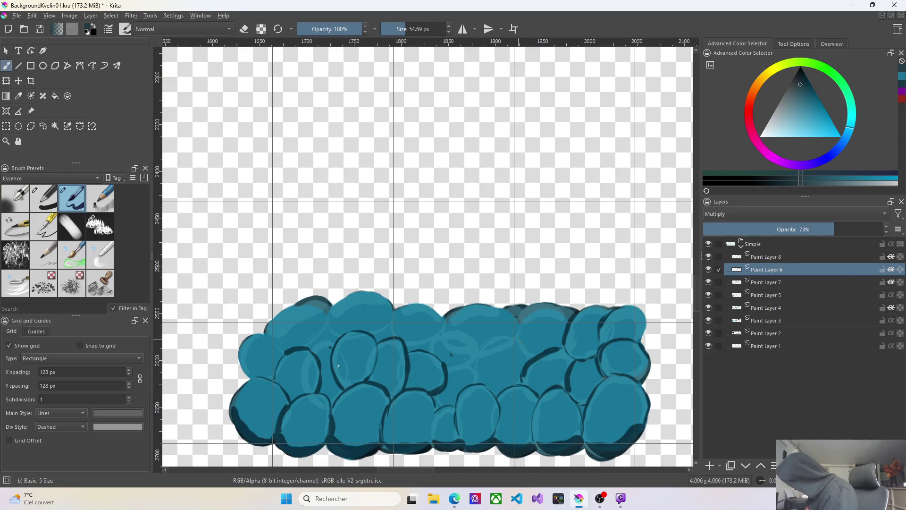
{"action": "left_click_drag", "start_coordinate": [535, 358], "coordinate": [476, 381]}
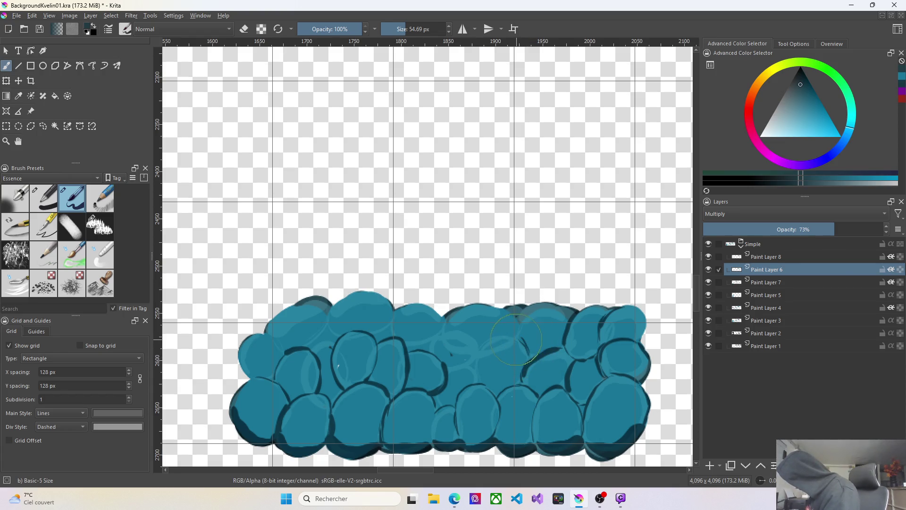
{"action": "left_click_drag", "start_coordinate": [522, 340], "coordinate": [530, 362]}
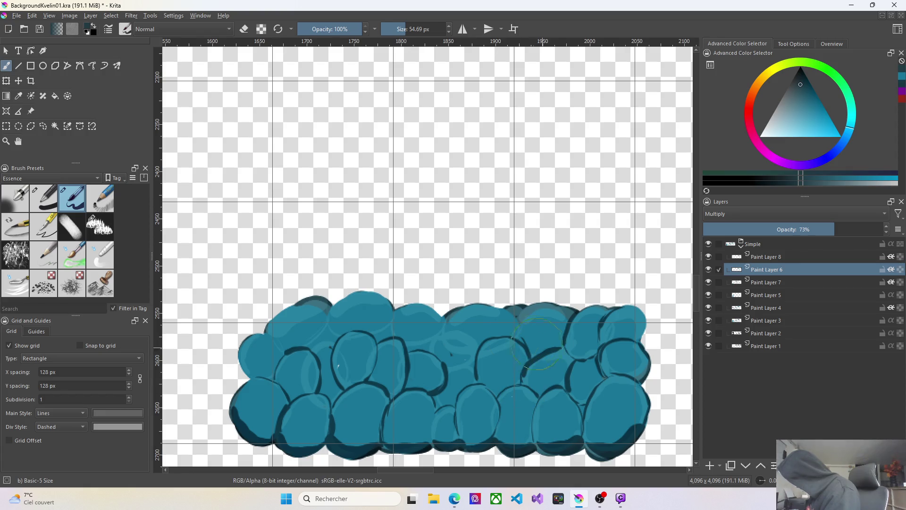
{"action": "key", "text": "ctrl+z"}
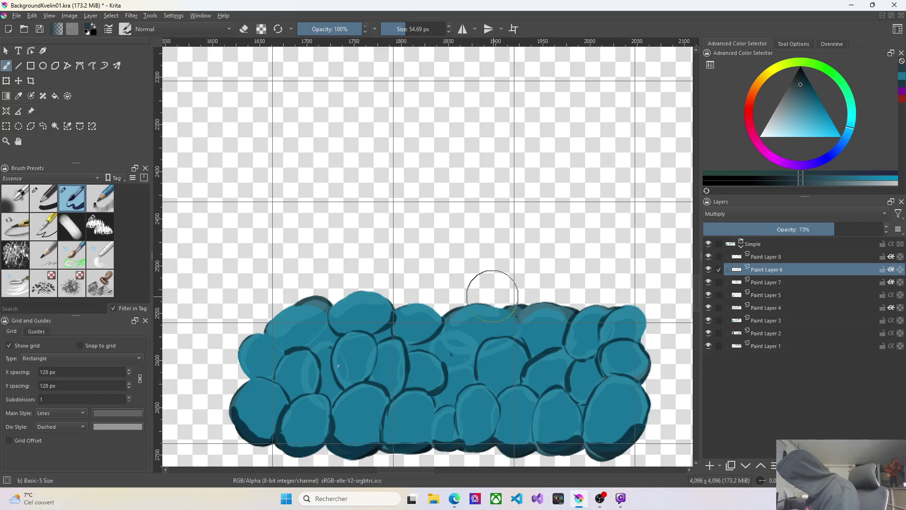
Darken the top edges of the centre and right stones and add light highlights inside one stone
{"action": "left_click_drag", "start_coordinate": [453, 371], "coordinate": [434, 433]}
{"action": "left_click_drag", "start_coordinate": [439, 311], "coordinate": [464, 306]}
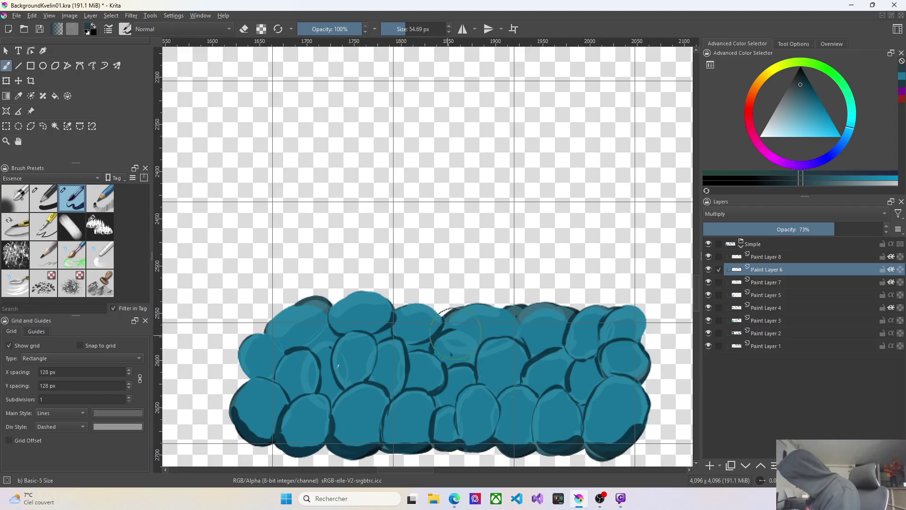
{"action": "mouse_move", "coordinate": [439, 334]}
{"action": "left_mouse_down"}
{"action": "mouse_move", "coordinate": [463, 337]}
{"action": "mouse_move", "coordinate": [463, 309]}
{"action": "mouse_move", "coordinate": [470, 338]}
{"action": "left_mouse_up"}
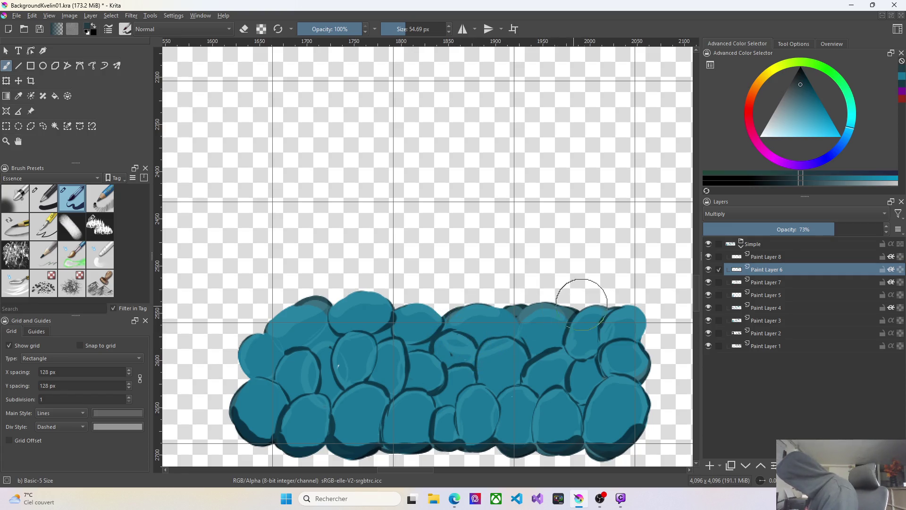
{"action": "left_click_drag", "start_coordinate": [572, 311], "coordinate": [518, 339]}
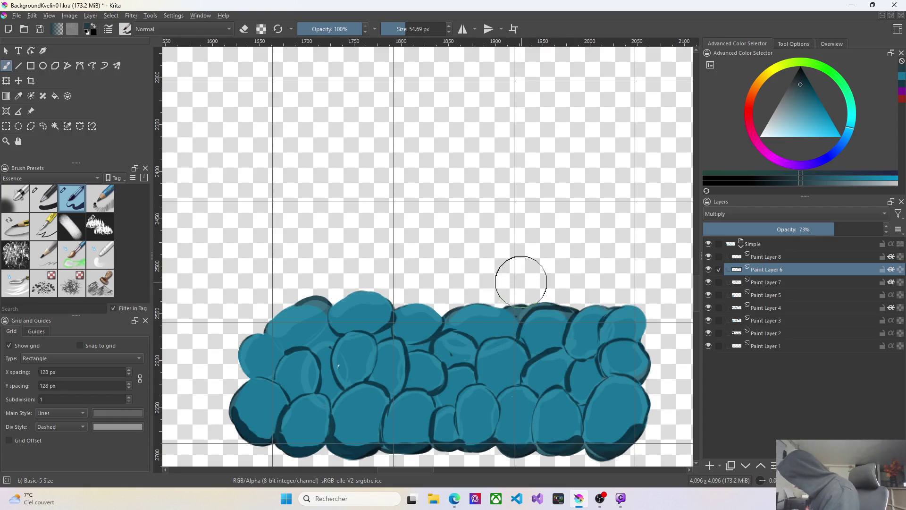
Outline the leftmost stone's upper-left edge and its gap in dark, then switch to Paint Layer 7
{"action": "left_click_drag", "start_coordinate": [270, 319], "coordinate": [238, 362]}
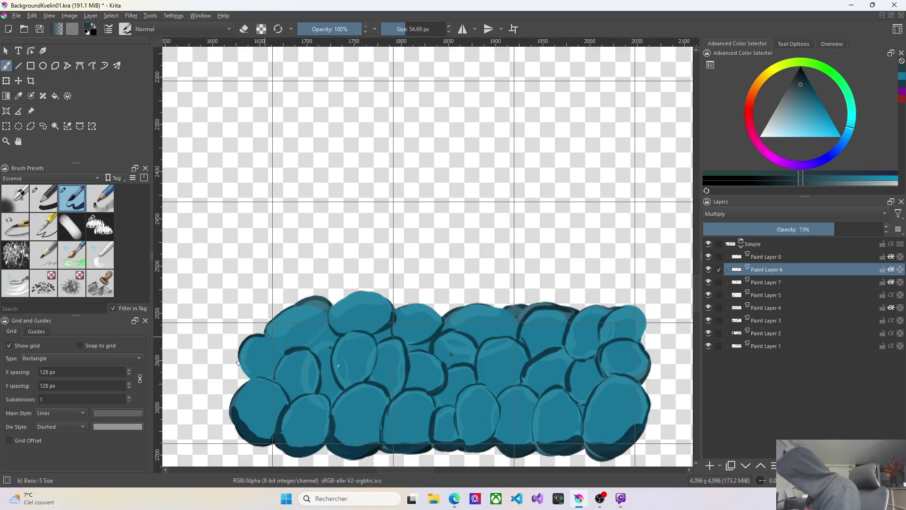
{"action": "left_click_drag", "start_coordinate": [265, 335], "coordinate": [281, 349]}
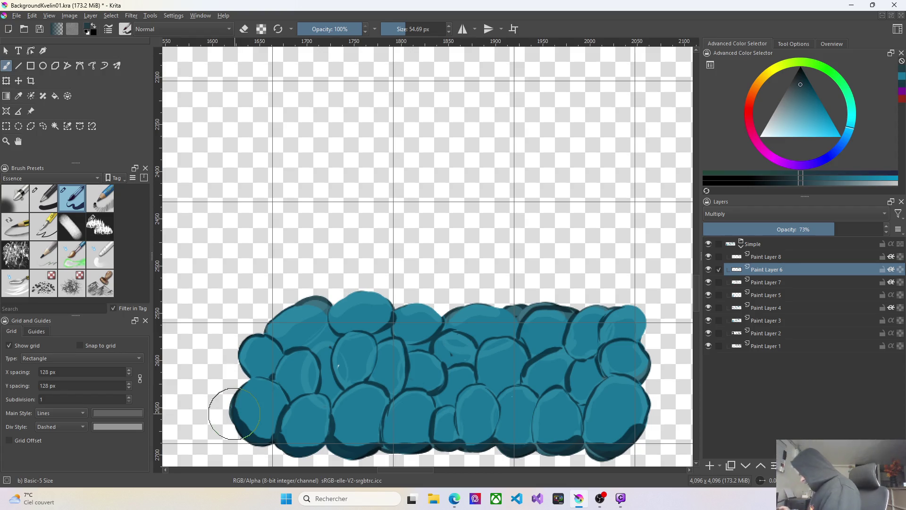
{"action": "left_click", "coordinate": [766, 282]}
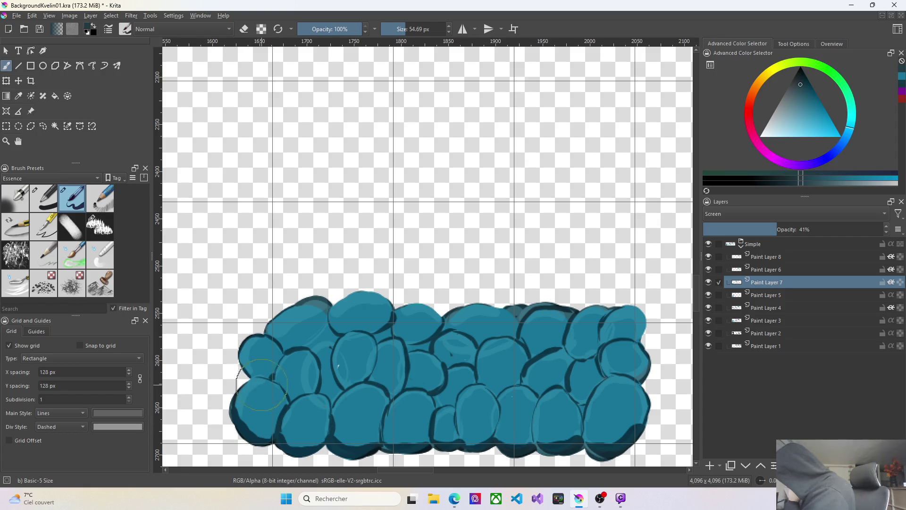
Shade the bottom-left stone's edge, darken the right top edge and smooth the top-right stone, then switch to Paint Layer 6
{"action": "left_click_drag", "start_coordinate": [245, 423], "coordinate": [237, 443]}
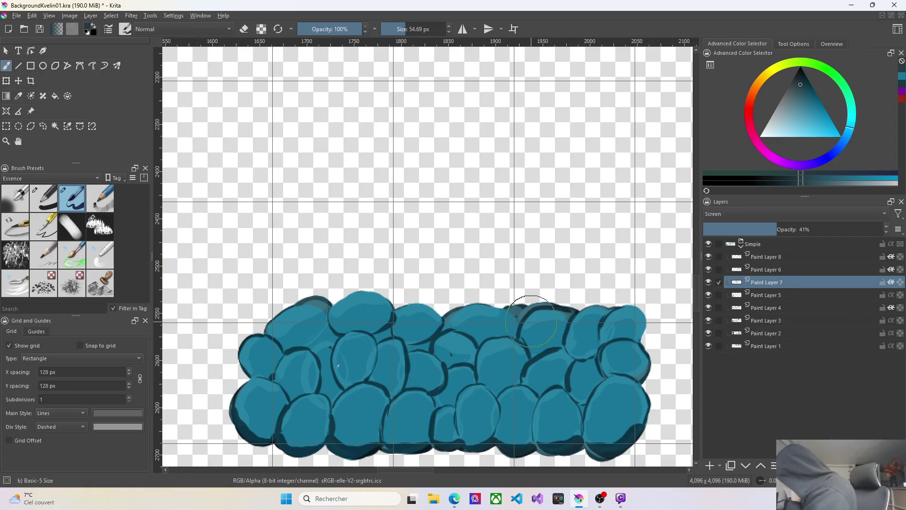
{"action": "left_click_drag", "start_coordinate": [500, 306], "coordinate": [542, 303]}
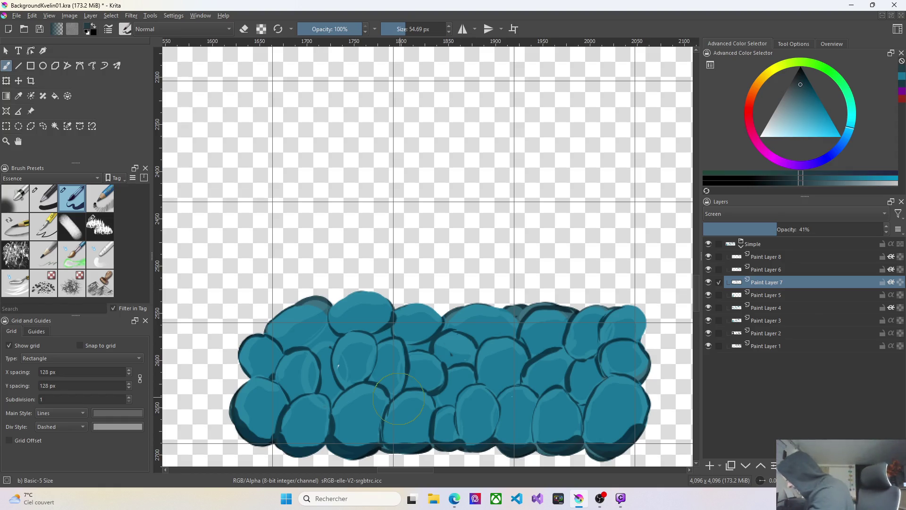
{"action": "left_click_drag", "start_coordinate": [622, 309], "coordinate": [624, 345]}
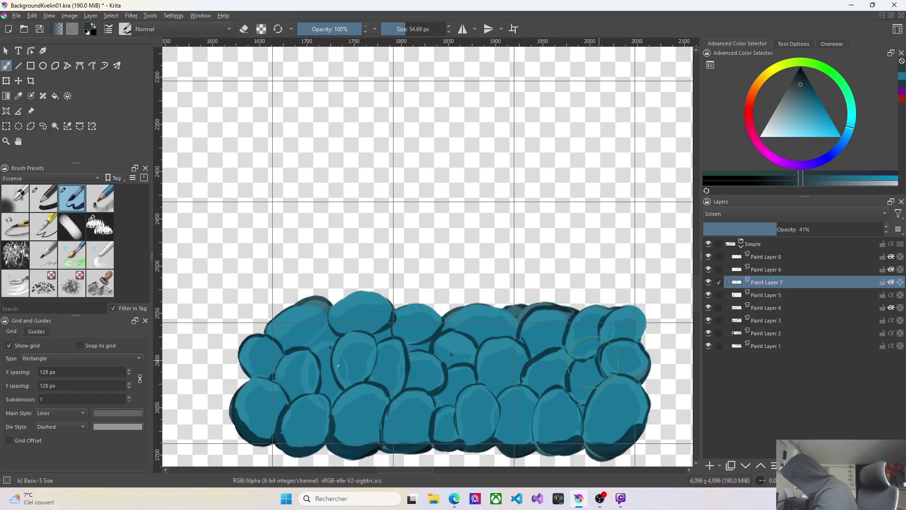
{"action": "left_click", "coordinate": [771, 270]}
Select Paint Layer 6, then make Paint Layer 8 the active painting layer
{"action": "left_click", "coordinate": [772, 270]}
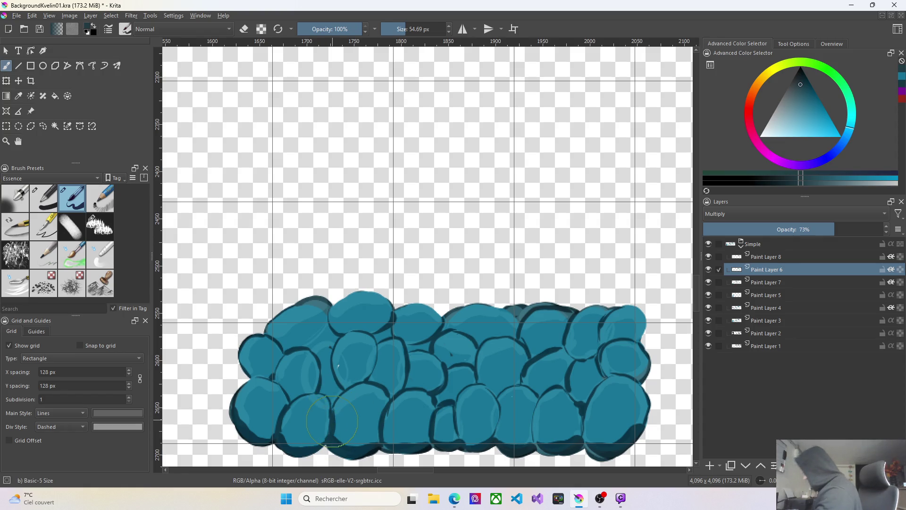
{"action": "left_click", "coordinate": [772, 258]}
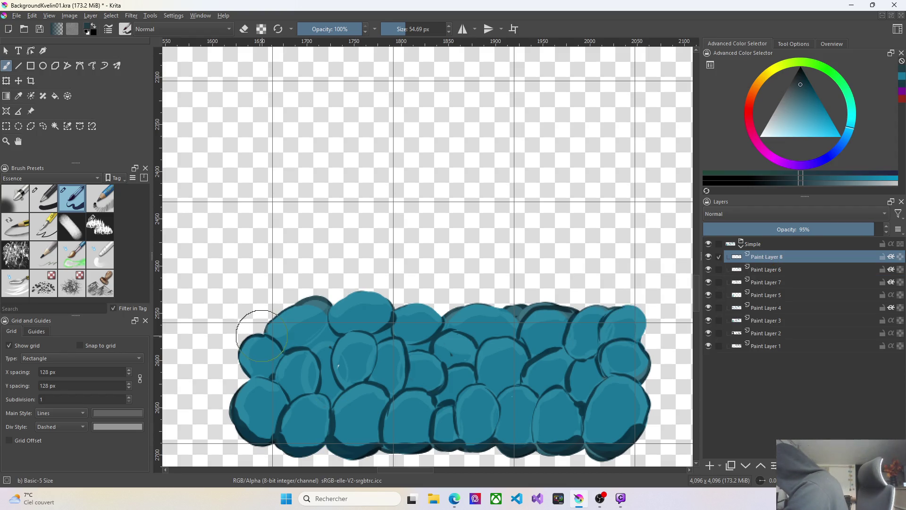
Undo a stray stroke, outline a lower stone and cover a dark gap between two stones with teal
{"action": "key", "text": "ctrl+z"}
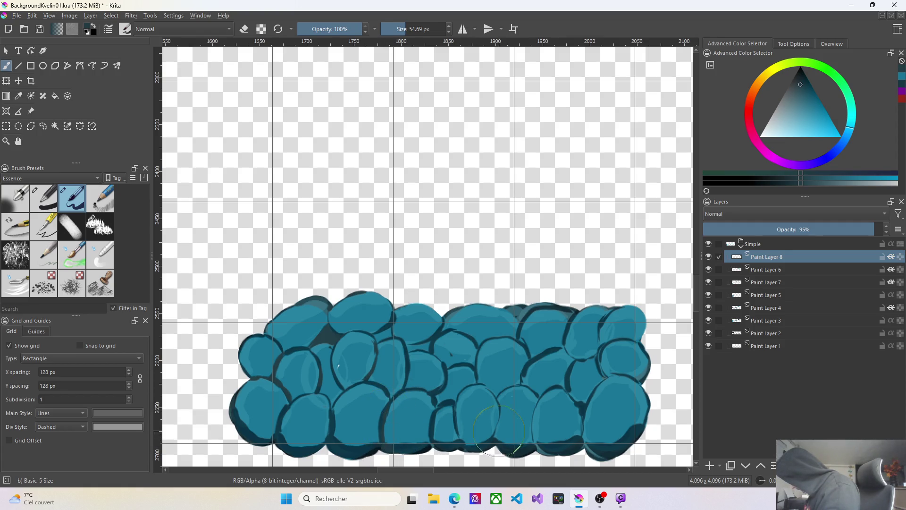
{"action": "left_click_drag", "start_coordinate": [468, 405], "coordinate": [435, 410]}
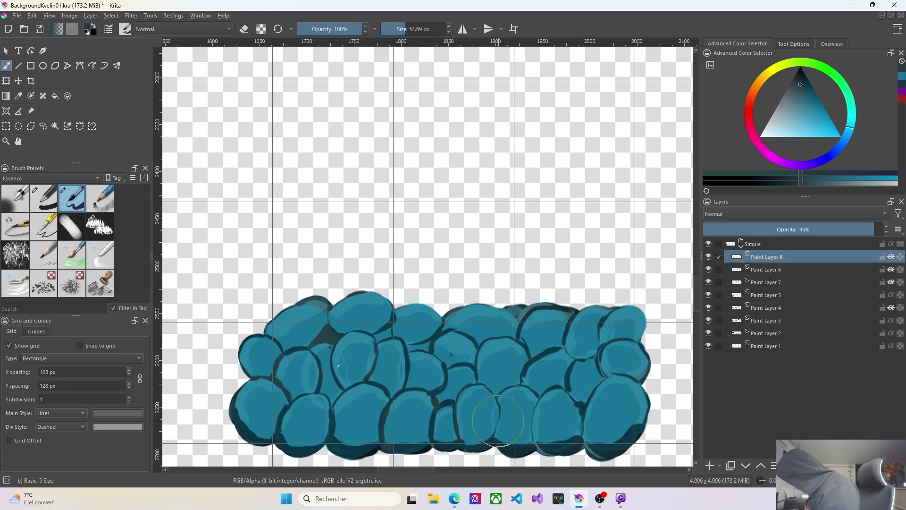
{"action": "left_click_drag", "start_coordinate": [498, 402], "coordinate": [496, 446]}
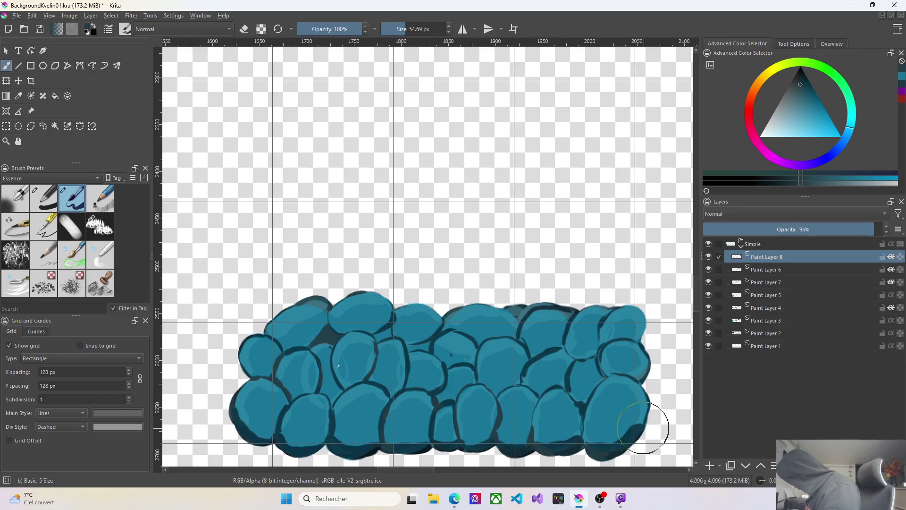
{"action": "left_click_drag", "start_coordinate": [642, 422], "coordinate": [640, 426]}
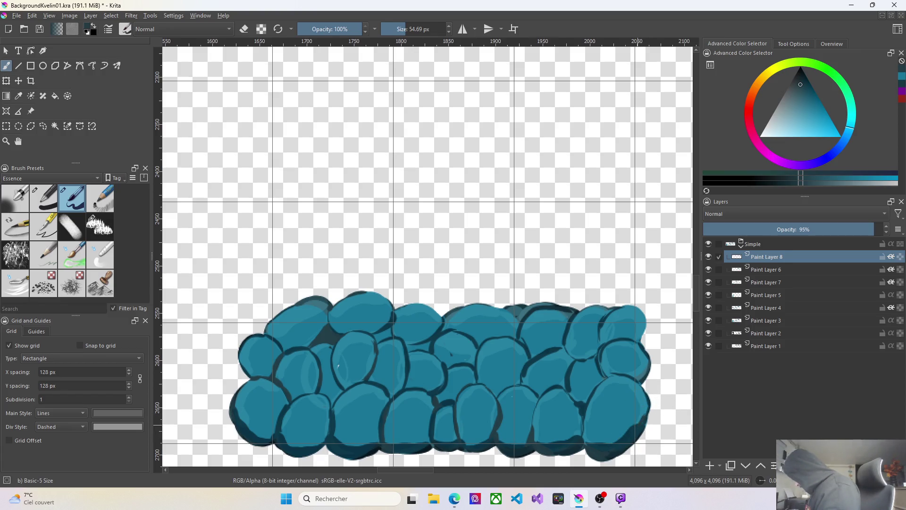
Refine shading on the bottom-right stones and paint along the stones' right edge
{"action": "left_click_drag", "start_coordinate": [584, 421], "coordinate": [588, 446]}
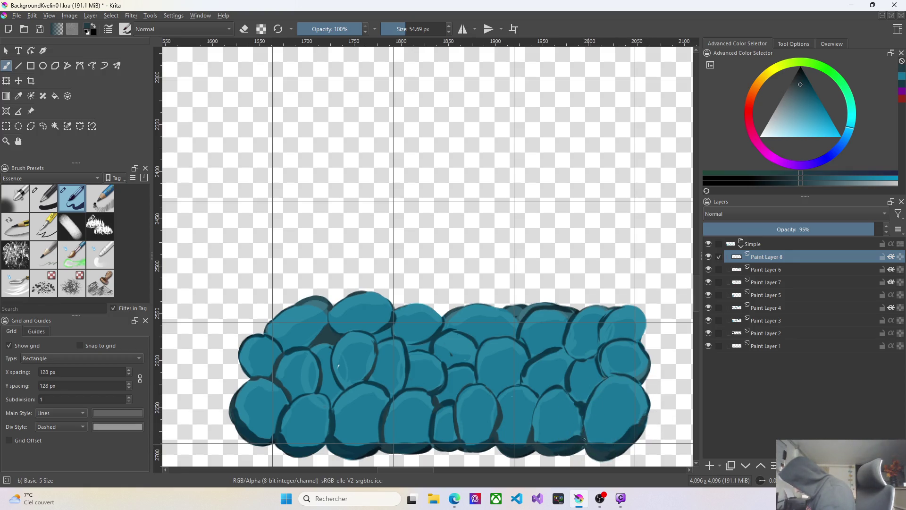
{"action": "left_click_drag", "start_coordinate": [587, 446], "coordinate": [584, 426]}
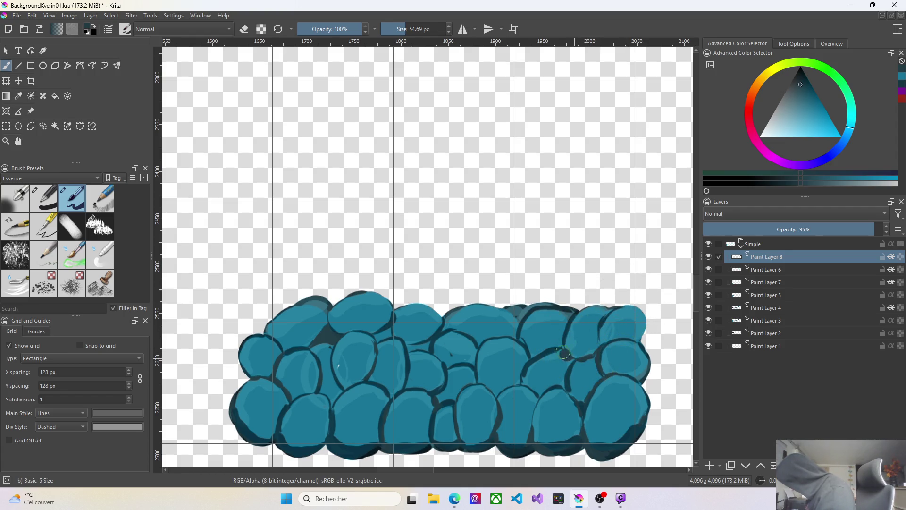
{"action": "key", "text": "ctrl+z"}
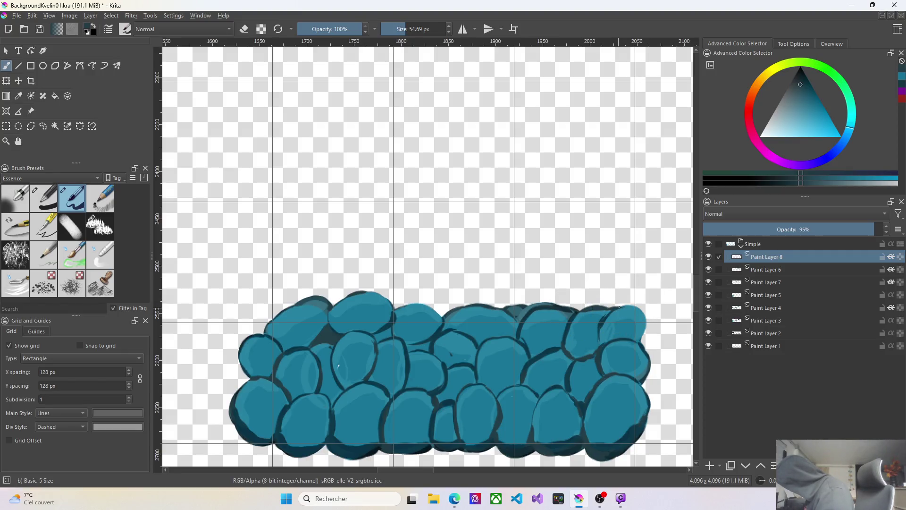
{"action": "mouse_move", "coordinate": [651, 358]}
{"action": "left_mouse_down"}
{"action": "mouse_move", "coordinate": [648, 315]}
{"action": "mouse_move", "coordinate": [633, 305]}
{"action": "left_mouse_up"}
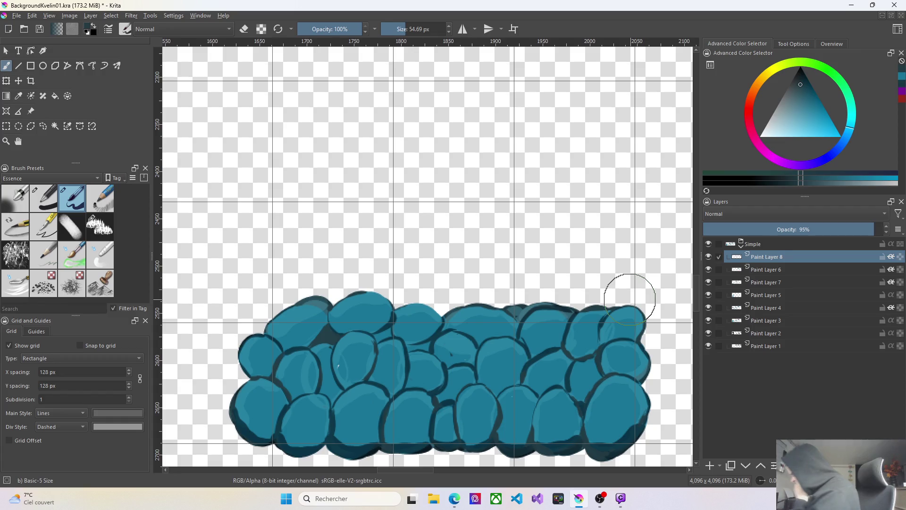
{"action": "scroll", "coordinate": [629, 297], "scroll_direction": "down", "scroll_amount": 1}
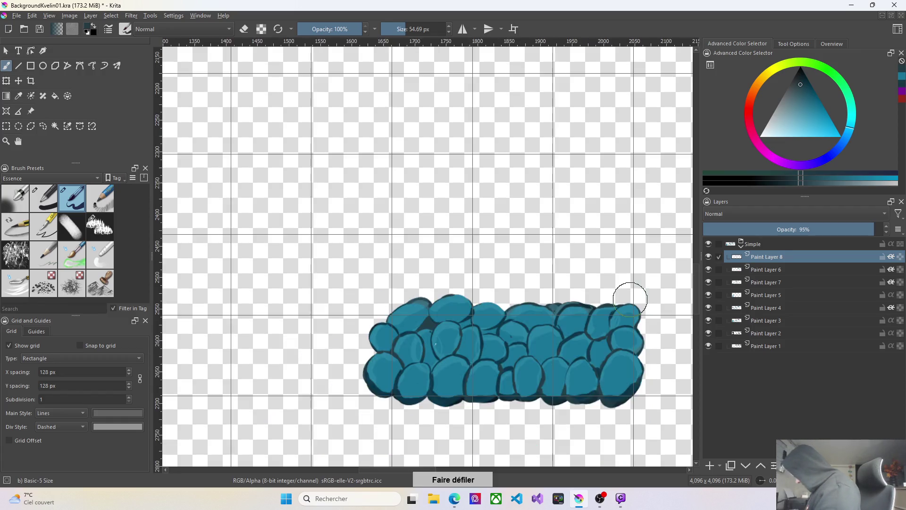
{"action": "scroll", "coordinate": [631, 294], "scroll_direction": "down", "scroll_amount": 1}
{"action": "scroll", "coordinate": [659, 394], "scroll_direction": "down", "scroll_amount": 2}
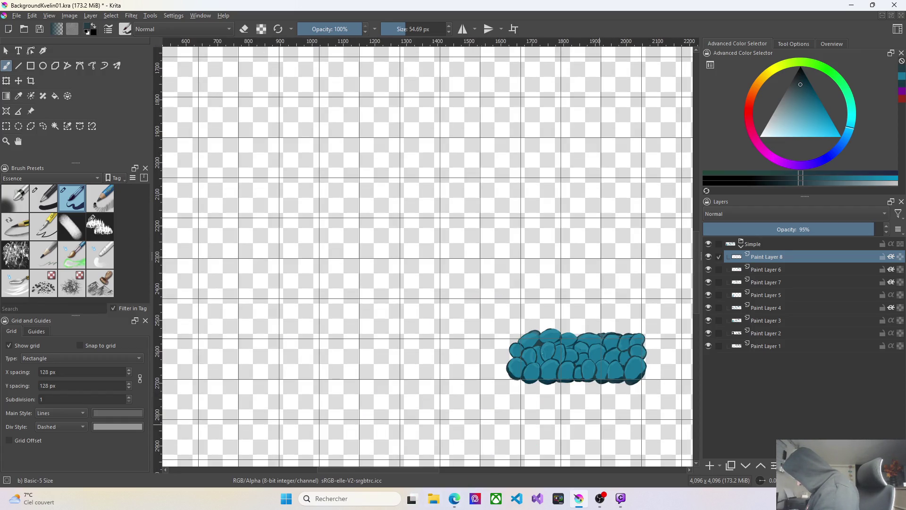
Scroll across the canvas with the scrollbar and make Paint Layer 7 the active layer
{"action": "left_click", "coordinate": [539, 471]}
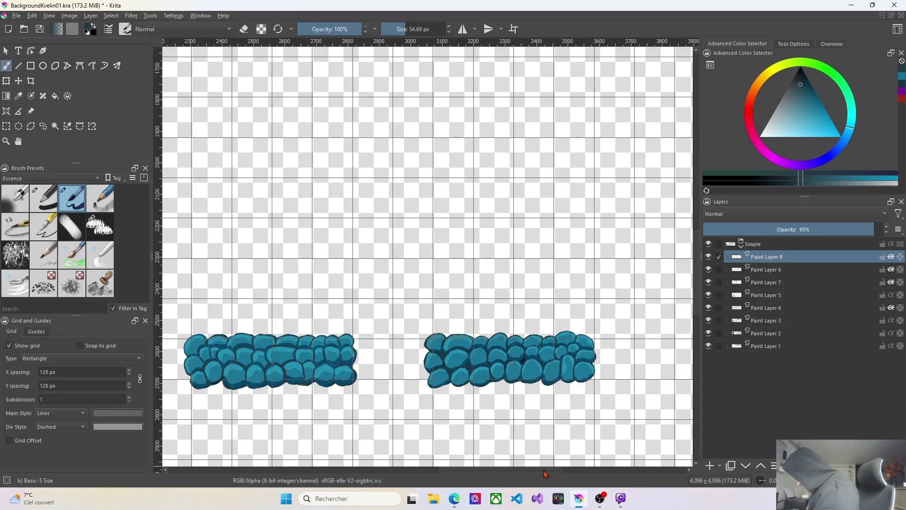
{"action": "left_click_drag", "start_coordinate": [541, 474], "coordinate": [532, 473]}
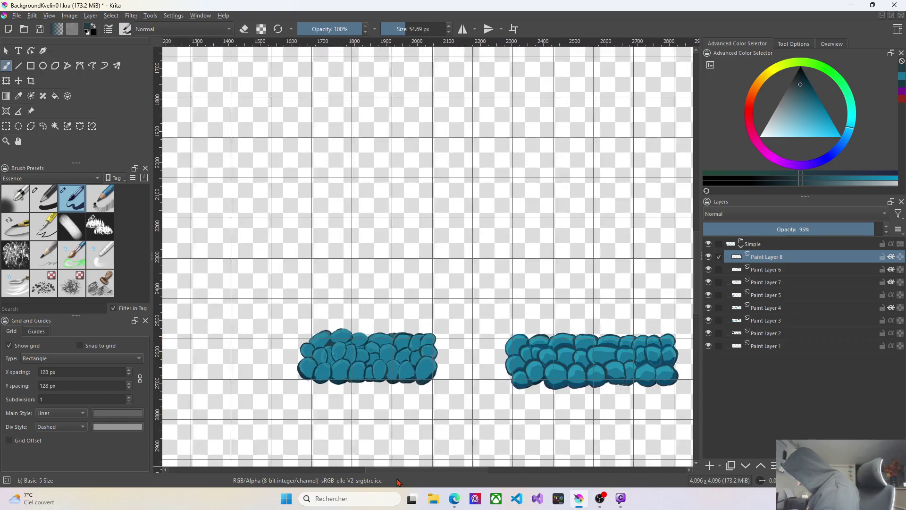
{"action": "mouse_move", "coordinate": [471, 473]}
{"action": "left_mouse_down"}
{"action": "mouse_move", "coordinate": [400, 482]}
{"action": "mouse_move", "coordinate": [418, 480]}
{"action": "left_mouse_up"}
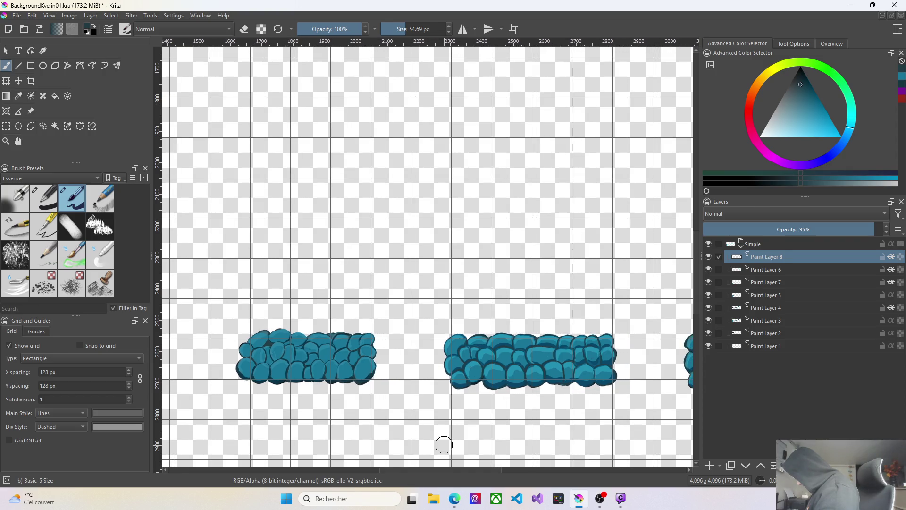
{"action": "left_click", "coordinate": [767, 269]}
{"action": "scroll", "coordinate": [382, 320], "scroll_direction": "up", "scroll_amount": 3}
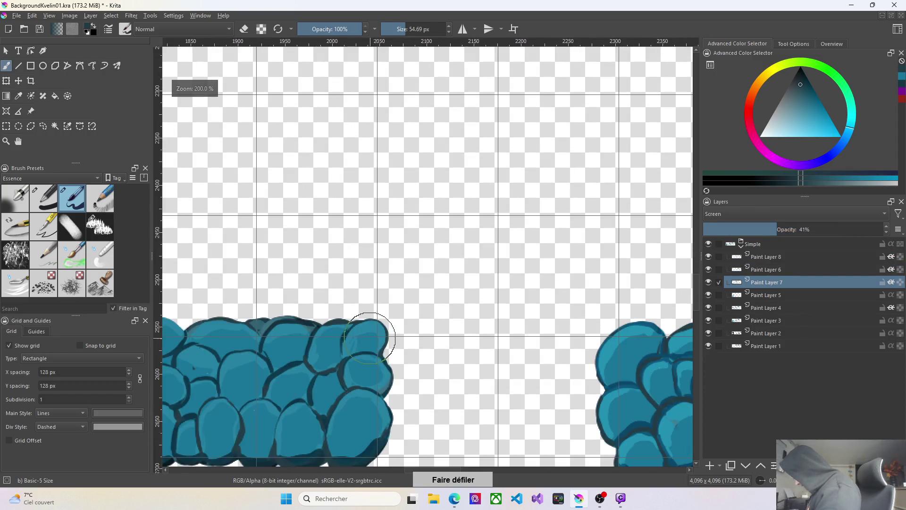
Adjust the brush to a medium size and darken an outline between the left stones
{"action": "key", "text": "bracketleft"}
{"action": "key", "text": "bracketleft"}
{"action": "key", "text": "bracketleft"}
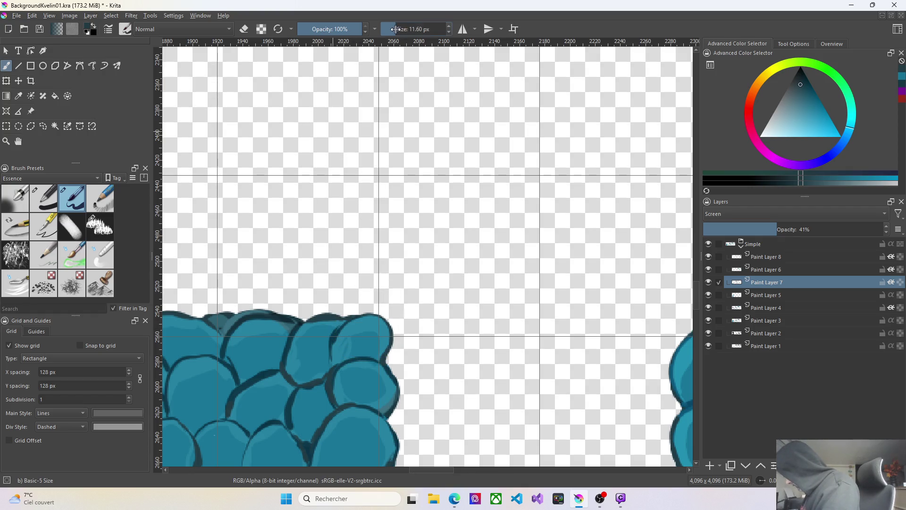
{"action": "key", "text": "bracketright"}
{"action": "key", "text": "bracketright"}
{"action": "key", "text": "bracketright"}
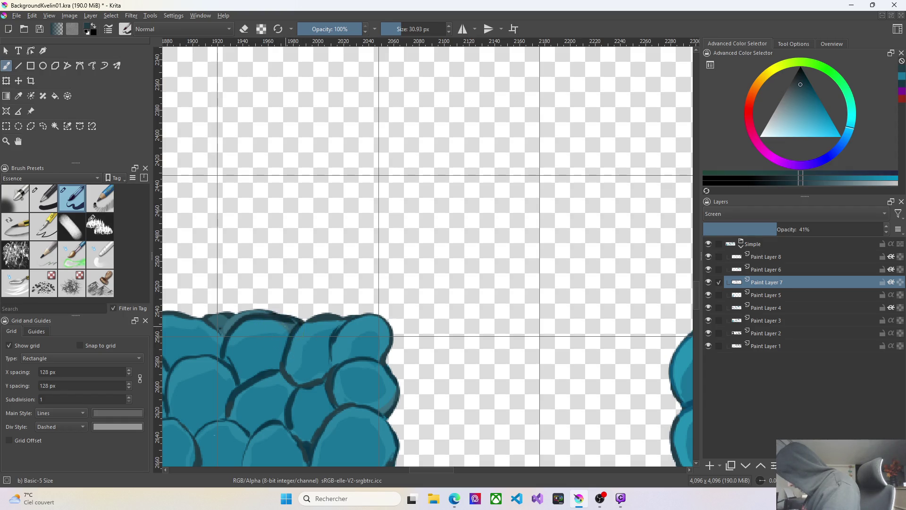
{"action": "left_click_drag", "start_coordinate": [279, 380], "coordinate": [272, 379]}
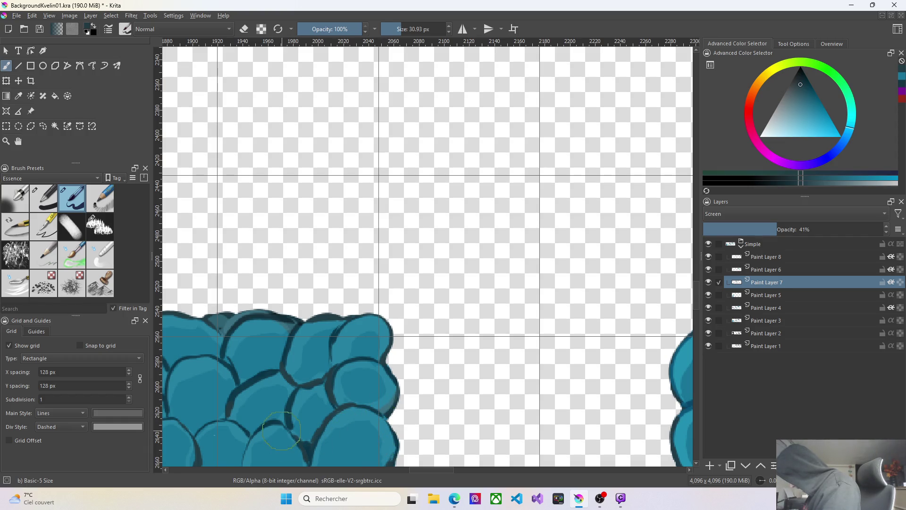
{"action": "scroll", "coordinate": [691, 230], "scroll_direction": "up", "scroll_amount": 3}
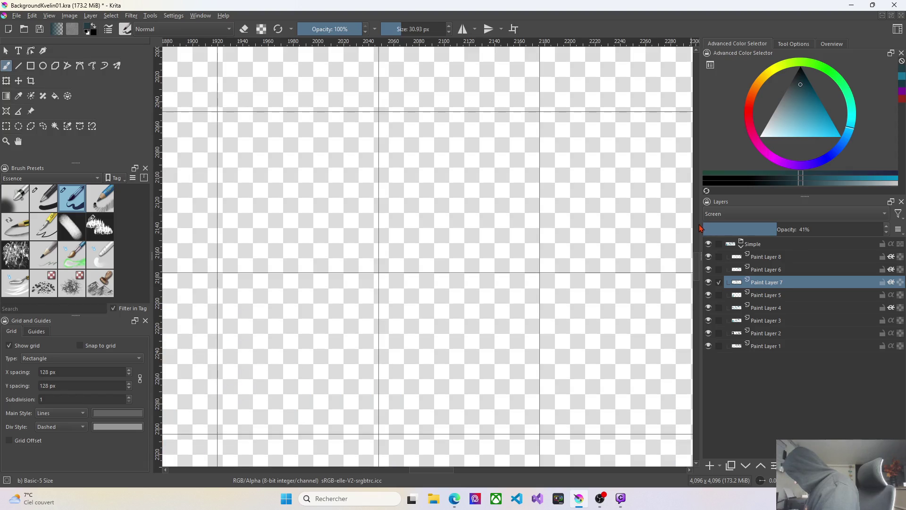
{"action": "scroll", "coordinate": [630, 283], "scroll_direction": "down", "scroll_amount": 2}
{"action": "scroll", "coordinate": [579, 331], "scroll_direction": "down", "scroll_amount": 2}
{"action": "scroll", "coordinate": [495, 354], "scroll_direction": "up", "scroll_amount": 1}
{"action": "scroll", "coordinate": [427, 385], "scroll_direction": "up", "scroll_amount": 1}
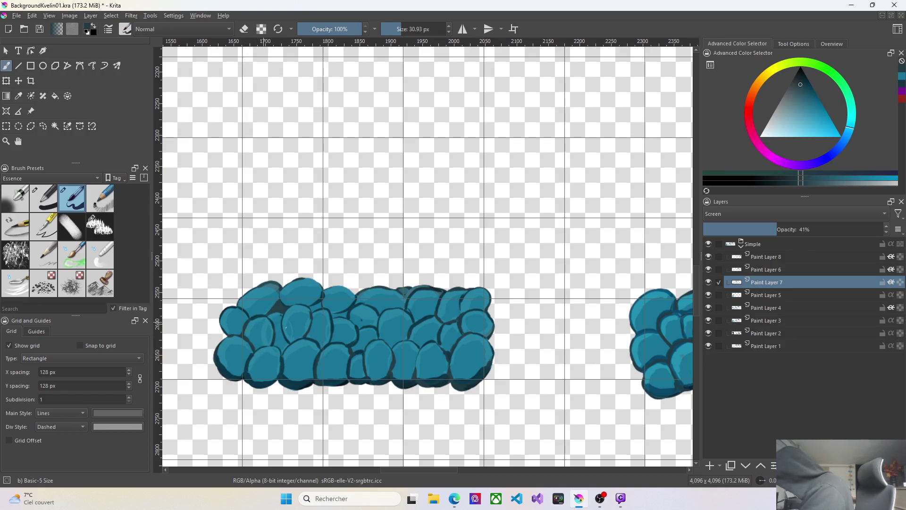
Outline the leftmost stone in a darker tone and make Paint Layer 8 active
{"action": "left_click_drag", "start_coordinate": [226, 313], "coordinate": [229, 328]}
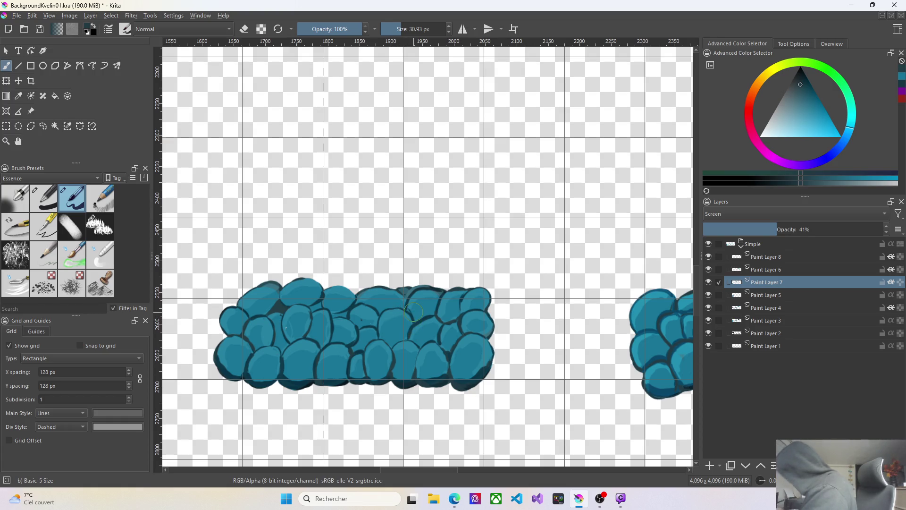
{"action": "left_click", "coordinate": [772, 258]}
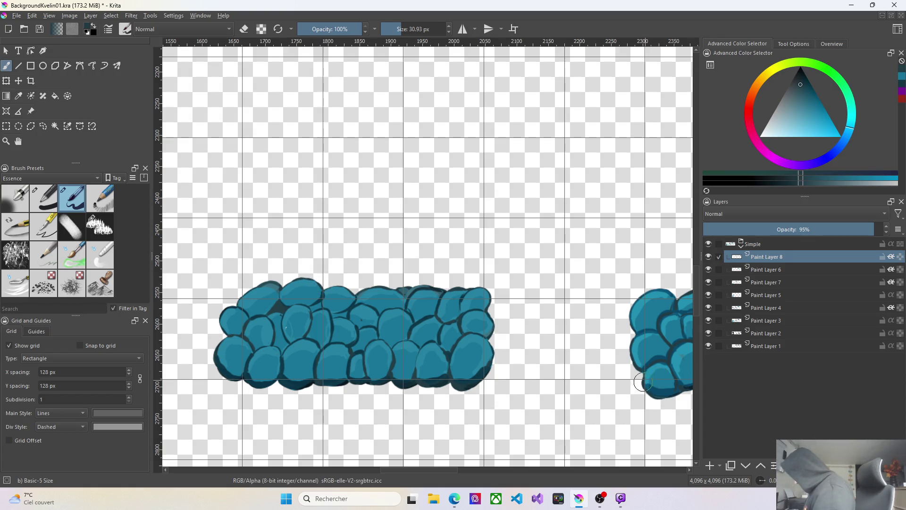
{"action": "scroll", "coordinate": [668, 398], "scroll_direction": "down", "scroll_amount": 2}
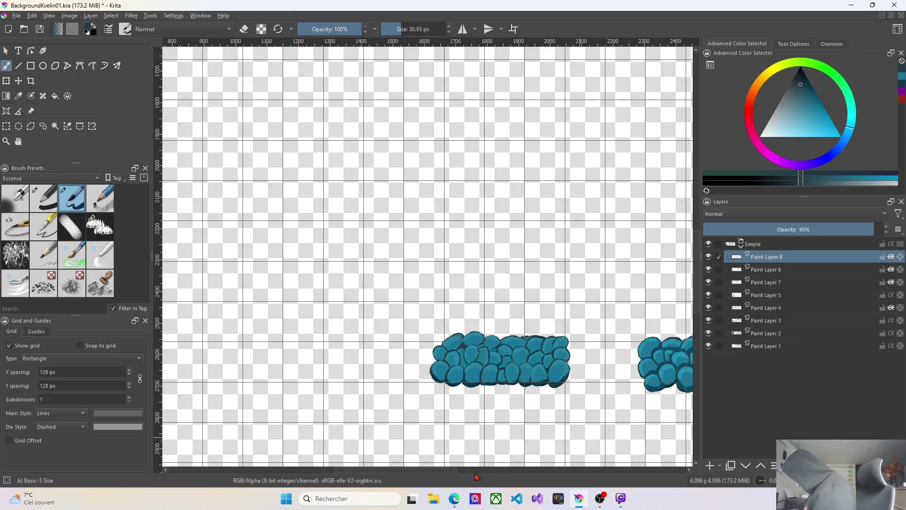
{"action": "left_click_drag", "start_coordinate": [441, 472], "coordinate": [530, 479]}
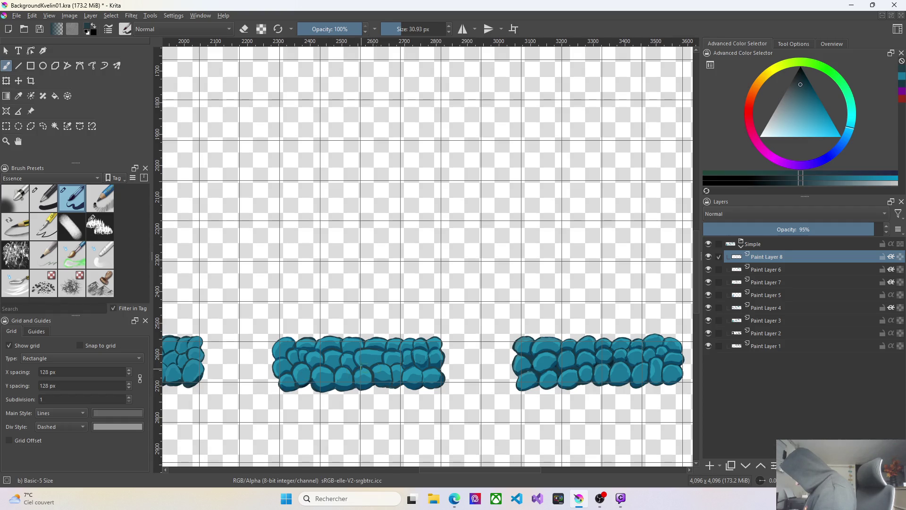
{"action": "scroll", "coordinate": [638, 357], "scroll_direction": "down", "scroll_amount": 1}
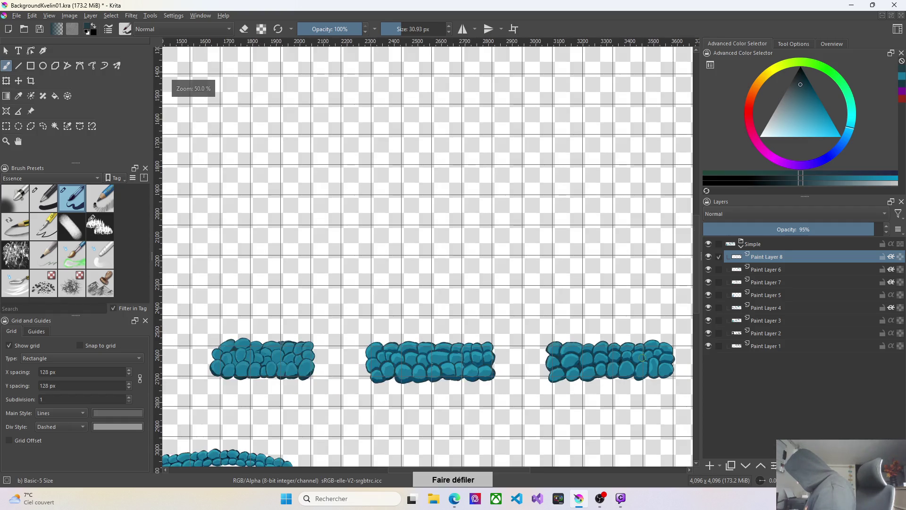
{"action": "scroll", "coordinate": [638, 358], "scroll_direction": "down", "scroll_amount": 1}
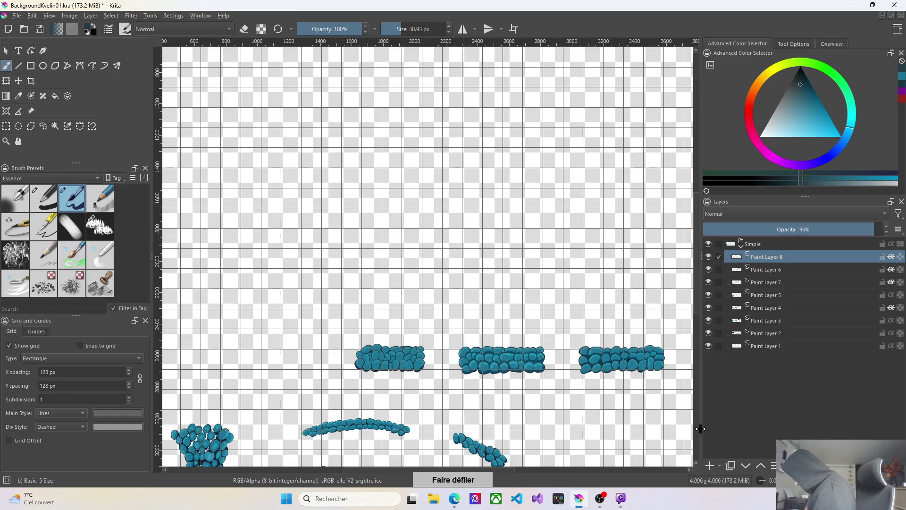
{"action": "scroll", "coordinate": [551, 405], "scroll_direction": "down", "scroll_amount": 2}
{"action": "scroll", "coordinate": [549, 404], "scroll_direction": "up", "scroll_amount": 1}
{"action": "scroll", "coordinate": [550, 403], "scroll_direction": "up", "scroll_amount": 1}
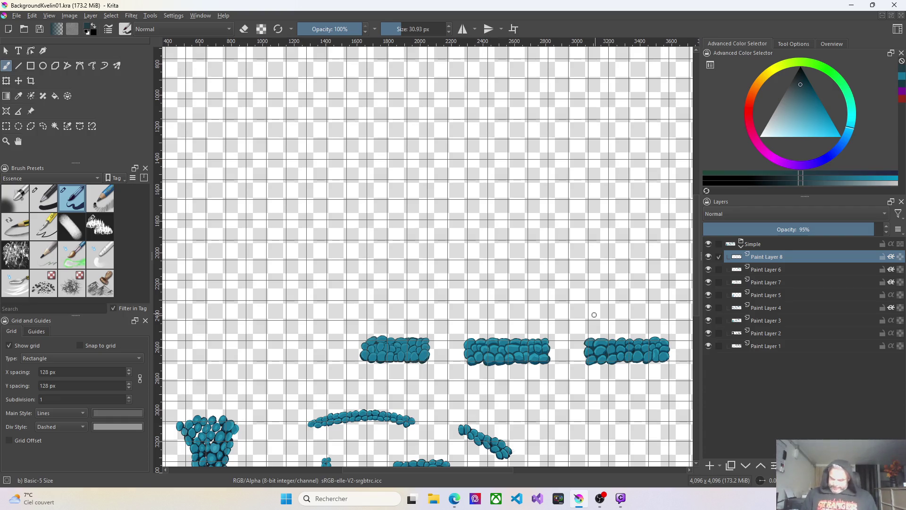
Collapse the Simple layer group in the Layers docker
{"action": "left_click", "coordinate": [741, 246]}
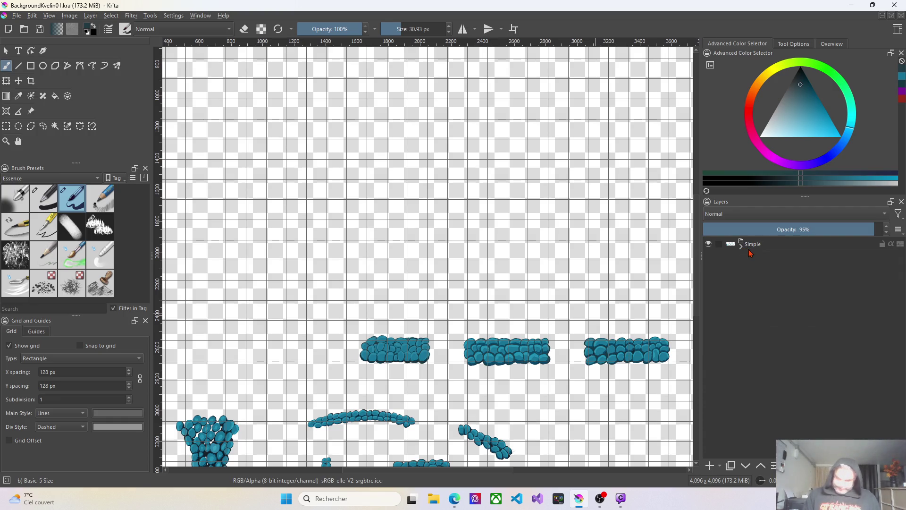
Add Paint Layer 9, move it below the collapsed Simple group, and choose the Charcoal Pencil Thin brush
{"action": "left_click", "coordinate": [710, 465]}
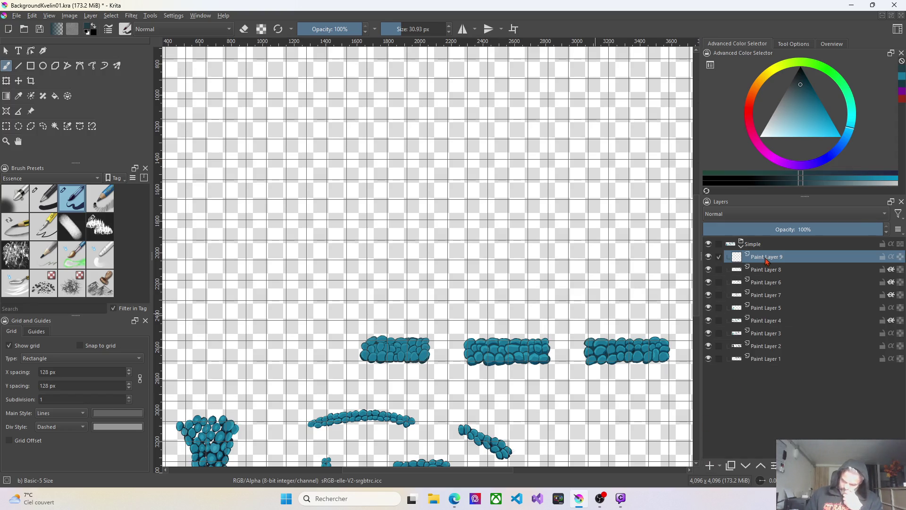
{"action": "left_click_drag", "start_coordinate": [768, 260], "coordinate": [770, 241]}
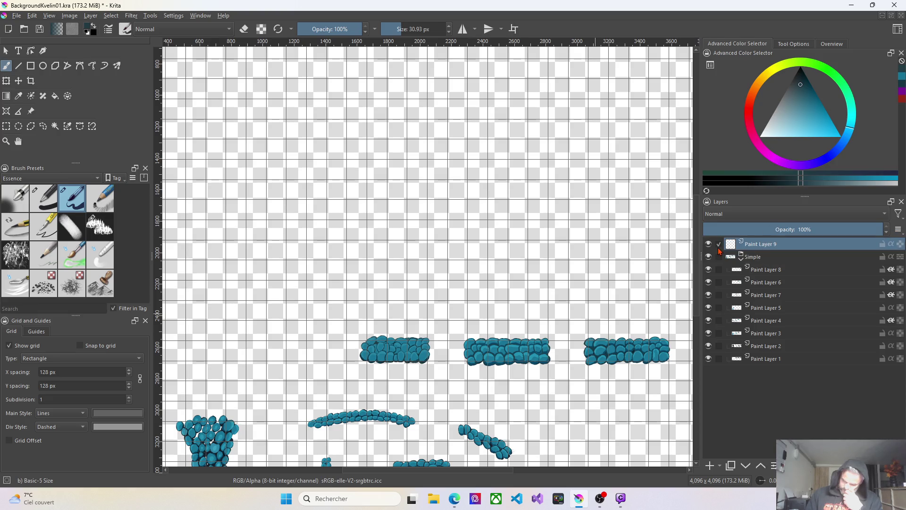
{"action": "left_click", "coordinate": [742, 260]}
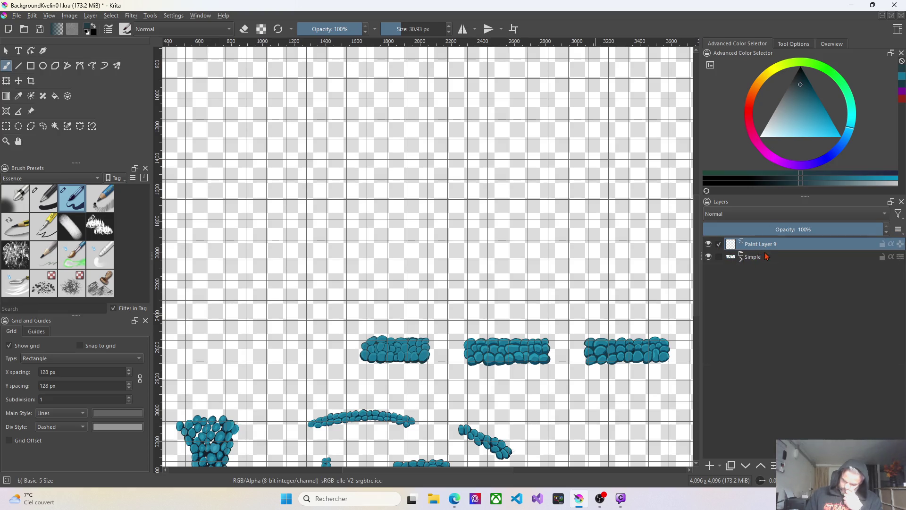
{"action": "left_click_drag", "start_coordinate": [760, 254], "coordinate": [764, 278]}
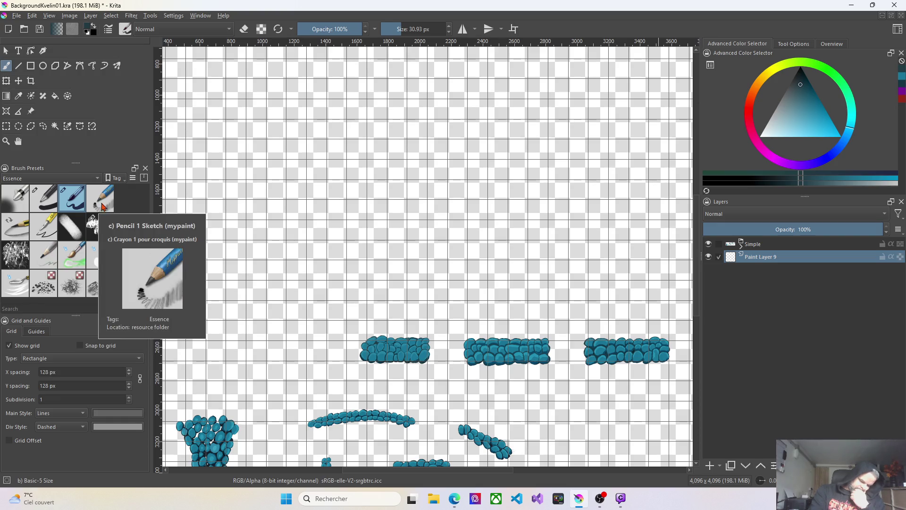
{"action": "left_click", "coordinate": [45, 254]}
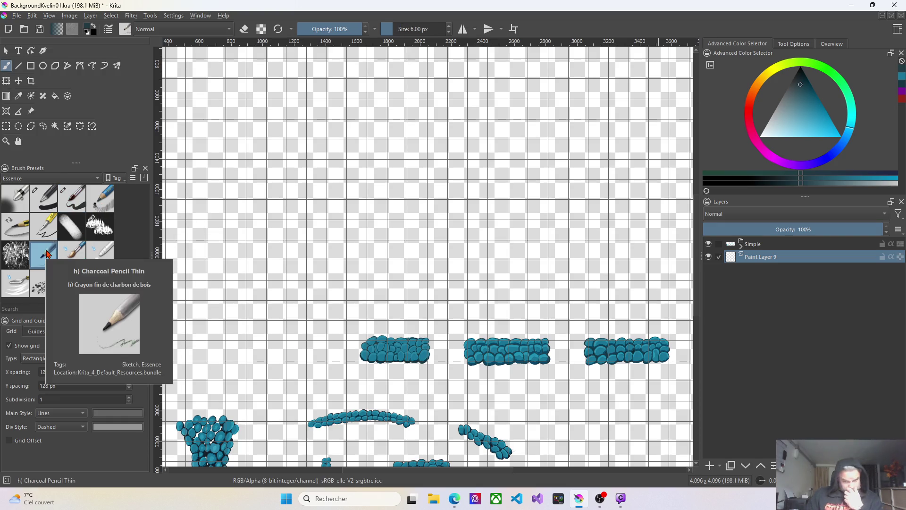
{"action": "scroll", "coordinate": [644, 238], "scroll_direction": "up", "scroll_amount": 1}
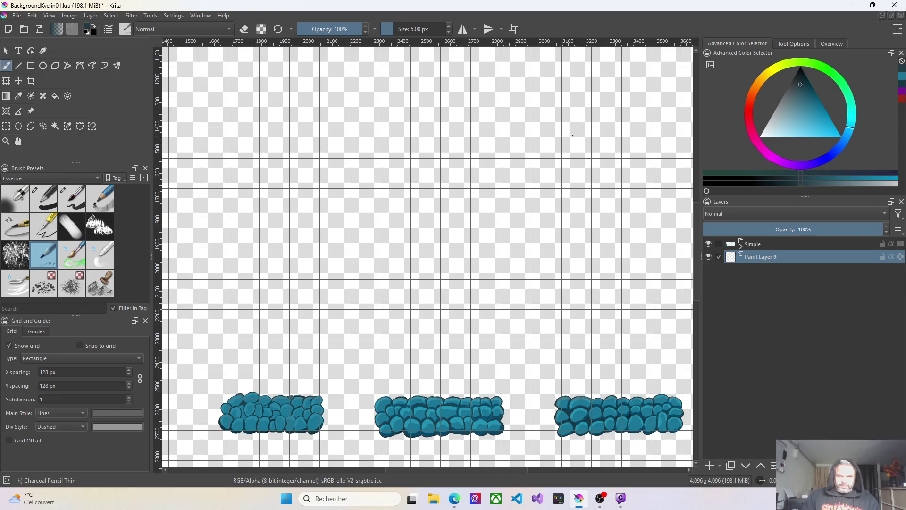
Sketch the grass tuft's blades in V shapes, from tall right blades to short lower-left ones
{"action": "left_click_drag", "start_coordinate": [575, 169], "coordinate": [569, 136]}
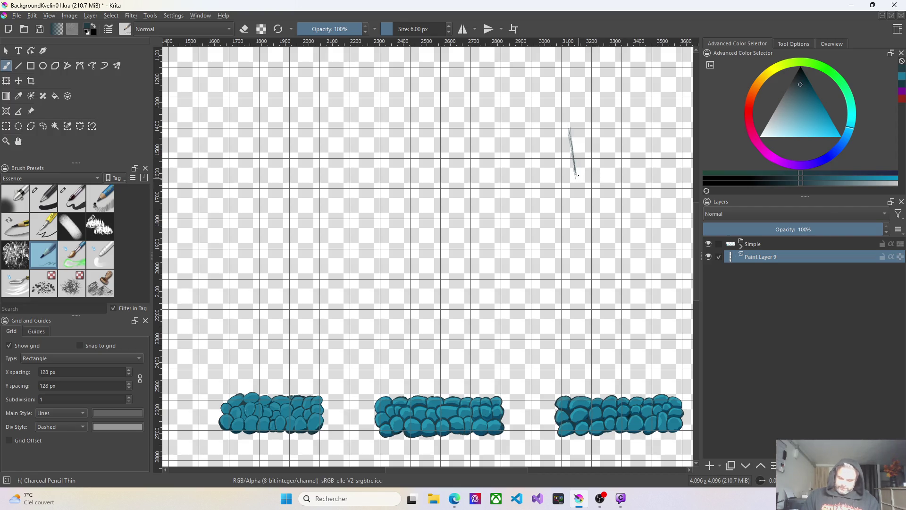
{"action": "mouse_move", "coordinate": [578, 172]}
{"action": "left_mouse_down"}
{"action": "mouse_move", "coordinate": [590, 129]}
{"action": "mouse_move", "coordinate": [581, 161]}
{"action": "left_mouse_up"}
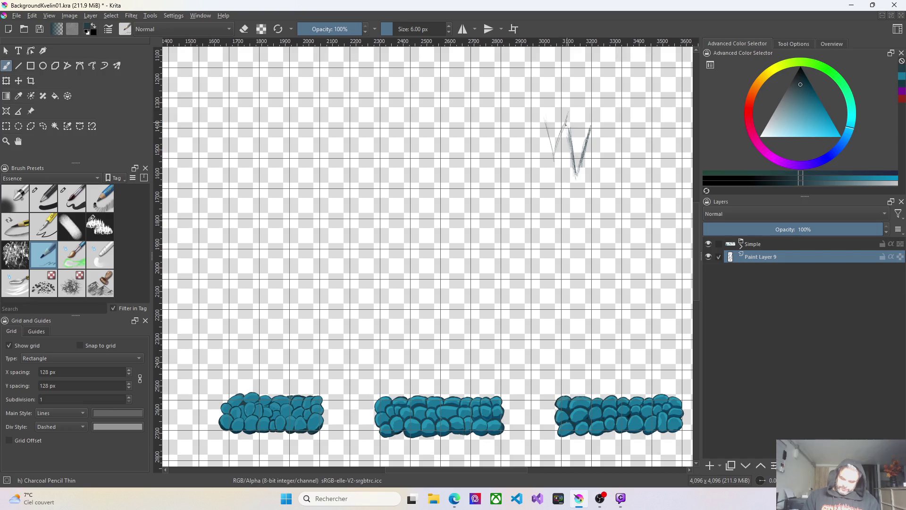
{"action": "left_click_drag", "start_coordinate": [550, 140], "coordinate": [537, 169]}
{"action": "left_click_drag", "start_coordinate": [537, 136], "coordinate": [535, 172]}
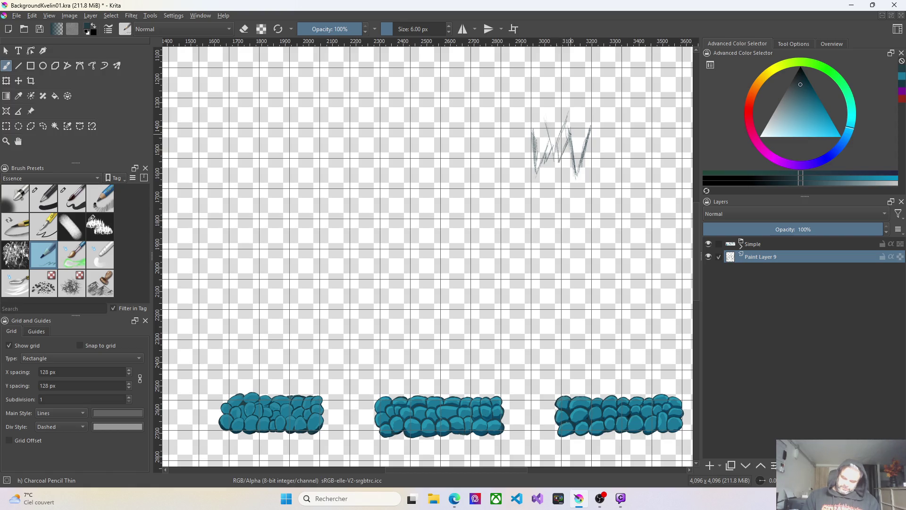
{"action": "mouse_move", "coordinate": [593, 140]}
{"action": "left_mouse_down"}
{"action": "mouse_move", "coordinate": [596, 167]}
{"action": "mouse_move", "coordinate": [611, 109]}
{"action": "left_mouse_up"}
{"action": "left_click_drag", "start_coordinate": [609, 142], "coordinate": [628, 108]}
{"action": "mouse_move", "coordinate": [528, 158]}
{"action": "left_mouse_down"}
{"action": "mouse_move", "coordinate": [522, 178]}
{"action": "mouse_move", "coordinate": [512, 147]}
{"action": "left_mouse_up"}
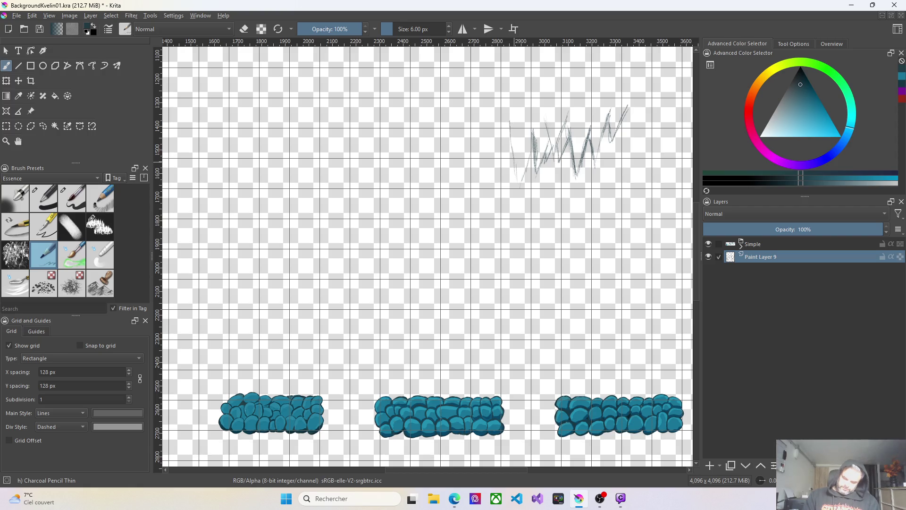
{"action": "mouse_move", "coordinate": [518, 184]}
{"action": "left_mouse_down"}
{"action": "mouse_move", "coordinate": [528, 158]}
{"action": "mouse_move", "coordinate": [511, 127]}
{"action": "mouse_move", "coordinate": [517, 156]}
{"action": "mouse_move", "coordinate": [512, 145]}
{"action": "left_mouse_up"}
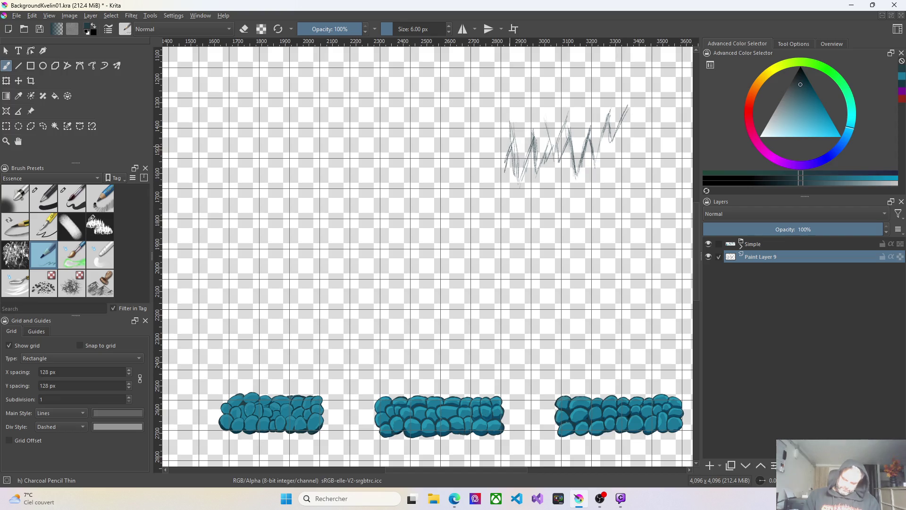
{"action": "left_click_drag", "start_coordinate": [502, 165], "coordinate": [500, 132]}
{"action": "mouse_move", "coordinate": [498, 174]}
{"action": "left_mouse_down"}
{"action": "mouse_move", "coordinate": [495, 122]}
{"action": "mouse_move", "coordinate": [516, 139]}
{"action": "left_mouse_up"}
Darken the tuft's blades across its left edge, middle and right side
{"action": "mouse_move", "coordinate": [522, 177]}
{"action": "left_mouse_down"}
{"action": "mouse_move", "coordinate": [534, 140]}
{"action": "mouse_move", "coordinate": [550, 140]}
{"action": "left_mouse_up"}
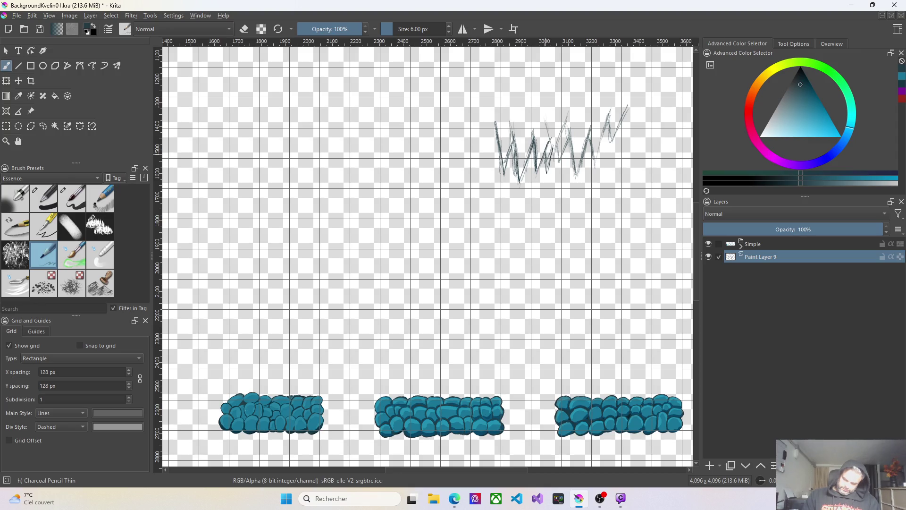
{"action": "mouse_move", "coordinate": [551, 127]}
{"action": "left_mouse_down"}
{"action": "mouse_move", "coordinate": [556, 163]}
{"action": "mouse_move", "coordinate": [568, 113]}
{"action": "mouse_move", "coordinate": [548, 143]}
{"action": "mouse_move", "coordinate": [557, 165]}
{"action": "mouse_move", "coordinate": [571, 124]}
{"action": "mouse_move", "coordinate": [577, 170]}
{"action": "mouse_move", "coordinate": [588, 126]}
{"action": "left_mouse_up"}
{"action": "mouse_move", "coordinate": [589, 166]}
{"action": "left_mouse_down"}
{"action": "mouse_move", "coordinate": [593, 138]}
{"action": "mouse_move", "coordinate": [609, 116]}
{"action": "mouse_move", "coordinate": [600, 142]}
{"action": "mouse_move", "coordinate": [629, 108]}
{"action": "left_mouse_up"}
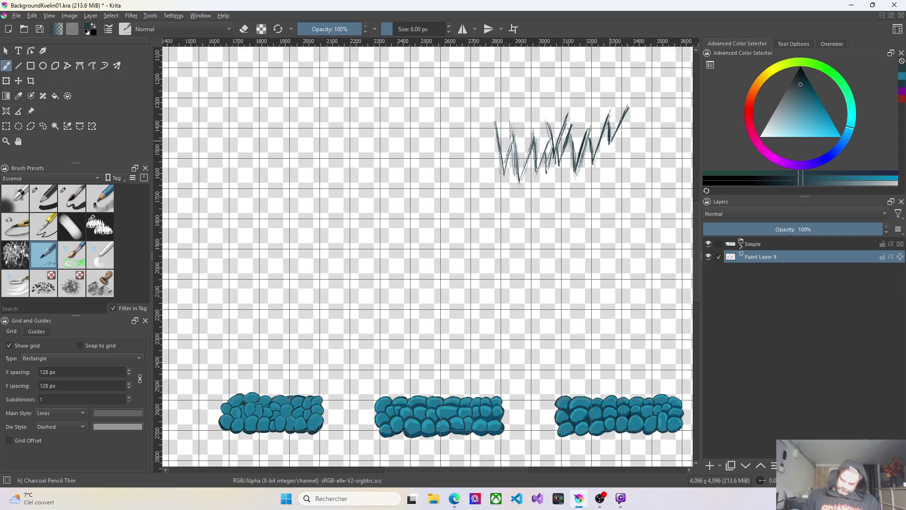
{"action": "mouse_move", "coordinate": [499, 129]}
{"action": "left_mouse_down"}
{"action": "mouse_move", "coordinate": [504, 169]}
{"action": "mouse_move", "coordinate": [518, 179]}
{"action": "left_mouse_up"}
{"action": "mouse_move", "coordinate": [534, 147]}
{"action": "left_mouse_down"}
{"action": "mouse_move", "coordinate": [521, 180]}
{"action": "mouse_move", "coordinate": [552, 170]}
{"action": "left_mouse_up"}
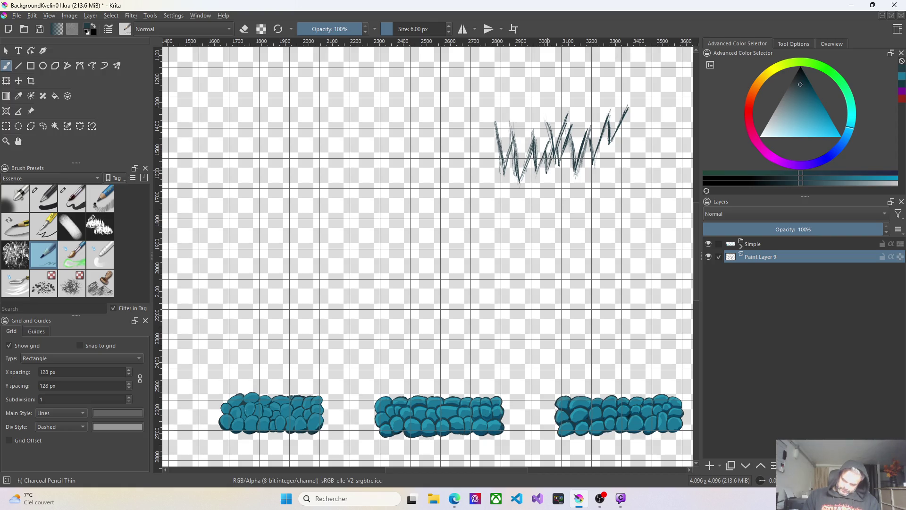
{"action": "left_click_drag", "start_coordinate": [555, 133], "coordinate": [553, 166]}
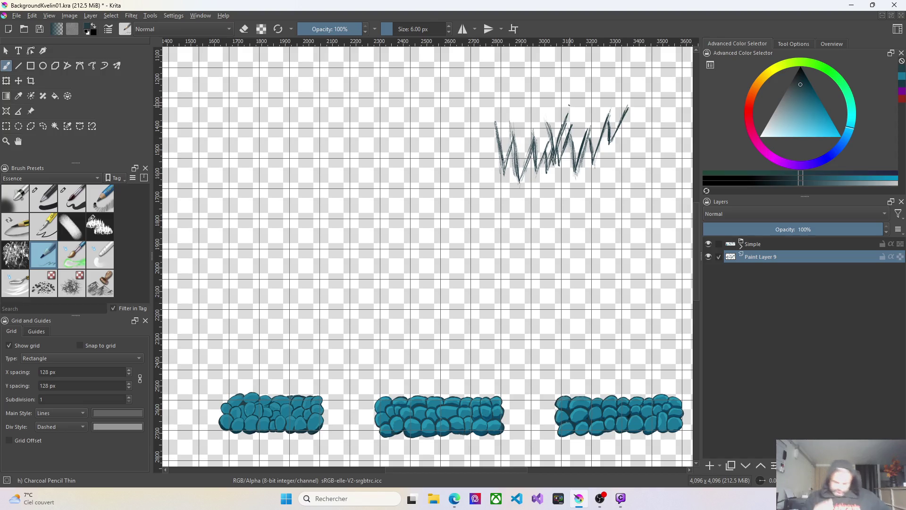
Sketch a second zigzag grass tuft further left and darken its tall right-end blade
{"action": "mouse_move", "coordinate": [316, 223]}
{"action": "left_mouse_down"}
{"action": "mouse_move", "coordinate": [328, 183]}
{"action": "mouse_move", "coordinate": [333, 216]}
{"action": "left_mouse_up"}
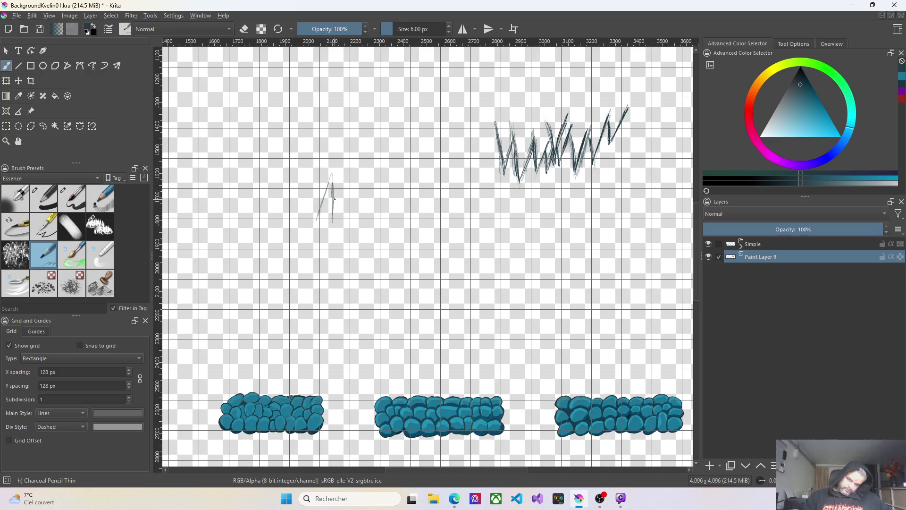
{"action": "mouse_move", "coordinate": [334, 197]}
{"action": "left_mouse_down"}
{"action": "mouse_move", "coordinate": [342, 169]}
{"action": "mouse_move", "coordinate": [349, 200]}
{"action": "left_mouse_up"}
{"action": "mouse_move", "coordinate": [360, 169]}
{"action": "left_mouse_down"}
{"action": "mouse_move", "coordinate": [363, 194]}
{"action": "mouse_move", "coordinate": [375, 170]}
{"action": "mouse_move", "coordinate": [383, 189]}
{"action": "mouse_move", "coordinate": [371, 158]}
{"action": "mouse_move", "coordinate": [402, 159]}
{"action": "mouse_move", "coordinate": [405, 201]}
{"action": "left_mouse_up"}
{"action": "mouse_move", "coordinate": [406, 200]}
{"action": "left_mouse_down"}
{"action": "mouse_move", "coordinate": [419, 153]}
{"action": "mouse_move", "coordinate": [421, 215]}
{"action": "left_mouse_up"}
{"action": "mouse_move", "coordinate": [322, 210]}
{"action": "left_mouse_down"}
{"action": "mouse_move", "coordinate": [333, 180]}
{"action": "mouse_move", "coordinate": [330, 220]}
{"action": "left_mouse_up"}
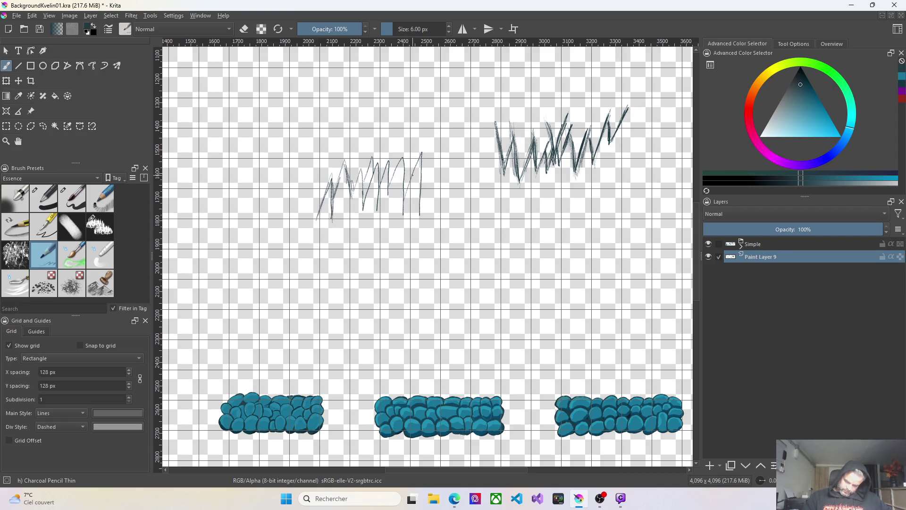
{"action": "mouse_move", "coordinate": [402, 213]}
{"action": "left_mouse_down"}
{"action": "mouse_move", "coordinate": [423, 155]}
{"action": "mouse_move", "coordinate": [419, 205]}
{"action": "mouse_move", "coordinate": [402, 160]}
{"action": "mouse_move", "coordinate": [402, 209]}
{"action": "left_mouse_up"}
{"action": "mouse_move", "coordinate": [409, 159]}
{"action": "left_mouse_down"}
{"action": "mouse_move", "coordinate": [406, 182]}
{"action": "mouse_move", "coordinate": [410, 159]}
{"action": "left_mouse_up"}
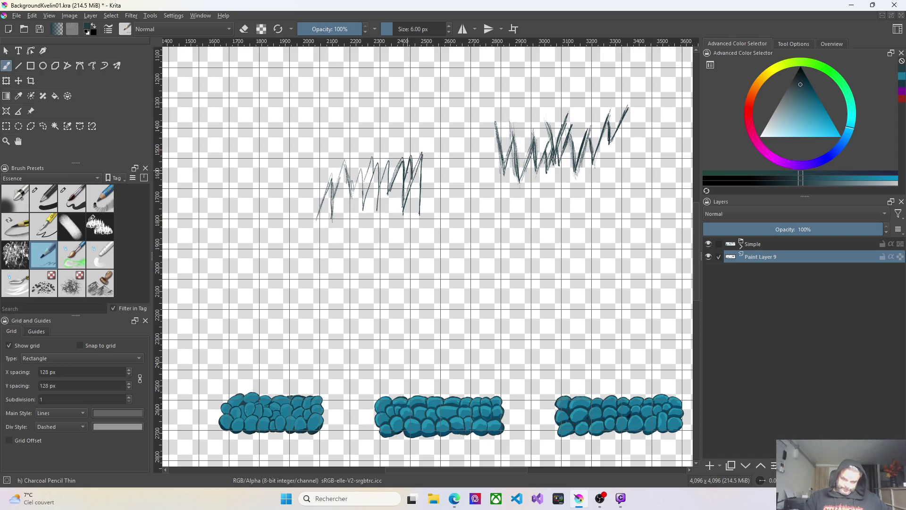
Start a third tuft at the far left with a V-shaped blade
{"action": "mouse_move", "coordinate": [209, 214]}
{"action": "left_mouse_down"}
{"action": "mouse_move", "coordinate": [218, 180]}
{"action": "mouse_move", "coordinate": [222, 211]}
{"action": "mouse_move", "coordinate": [220, 175]}
{"action": "left_mouse_up"}
{"action": "right_click", "coordinate": [221, 191]}
{"action": "right_click", "coordinate": [223, 186]}
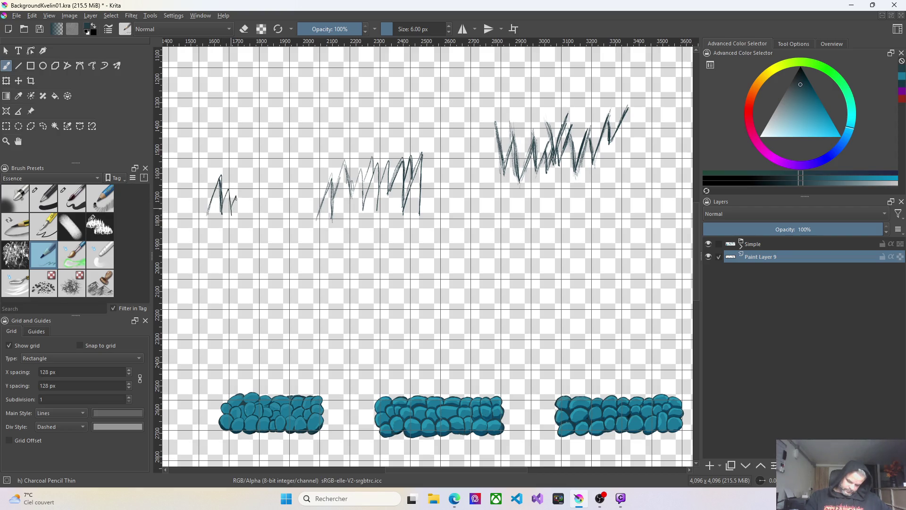
{"action": "mouse_move", "coordinate": [220, 135]}
{"action": "left_mouse_down"}
{"action": "mouse_move", "coordinate": [238, 113]}
{"action": "mouse_move", "coordinate": [248, 120]}
{"action": "mouse_move", "coordinate": [260, 108]}
{"action": "left_mouse_up"}
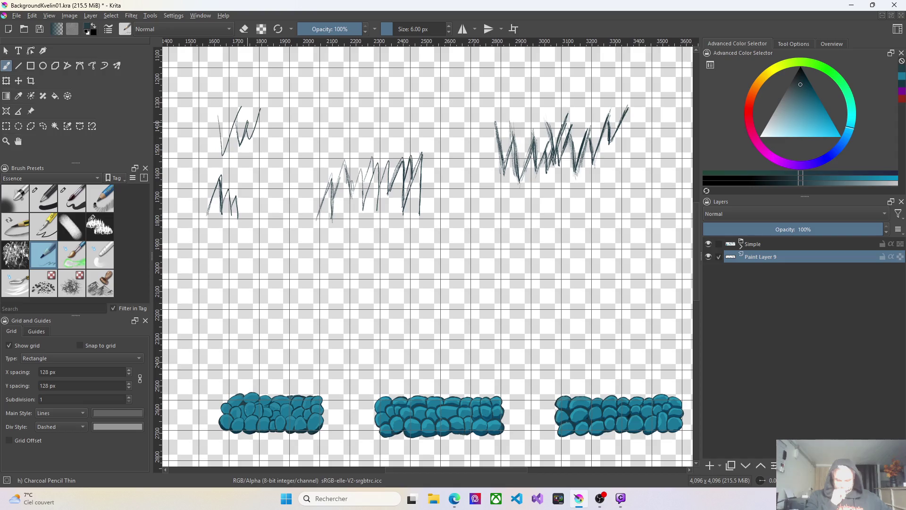
Sketch a slanted diagonal grass clump in the middle, extending it down and right
{"action": "left_click_drag", "start_coordinate": [481, 222], "coordinate": [505, 256]}
{"action": "left_click_drag", "start_coordinate": [471, 209], "coordinate": [478, 249]}
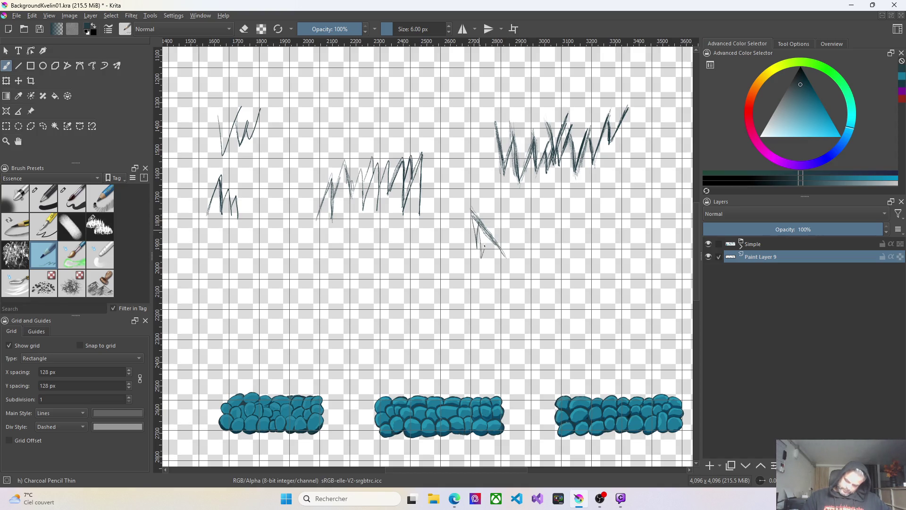
{"action": "mouse_move", "coordinate": [470, 213]}
{"action": "left_mouse_down"}
{"action": "mouse_move", "coordinate": [474, 242]}
{"action": "mouse_move", "coordinate": [495, 267]}
{"action": "mouse_move", "coordinate": [490, 255]}
{"action": "left_mouse_up"}
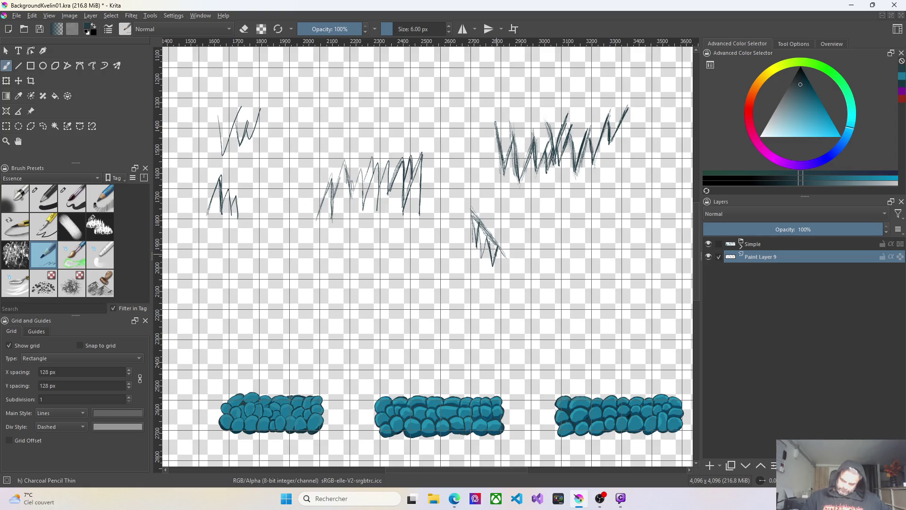
{"action": "left_click_drag", "start_coordinate": [469, 206], "coordinate": [508, 256]}
{"action": "mouse_move", "coordinate": [465, 205]}
{"action": "left_mouse_down"}
{"action": "mouse_move", "coordinate": [514, 260]}
{"action": "mouse_move", "coordinate": [505, 276]}
{"action": "left_mouse_up"}
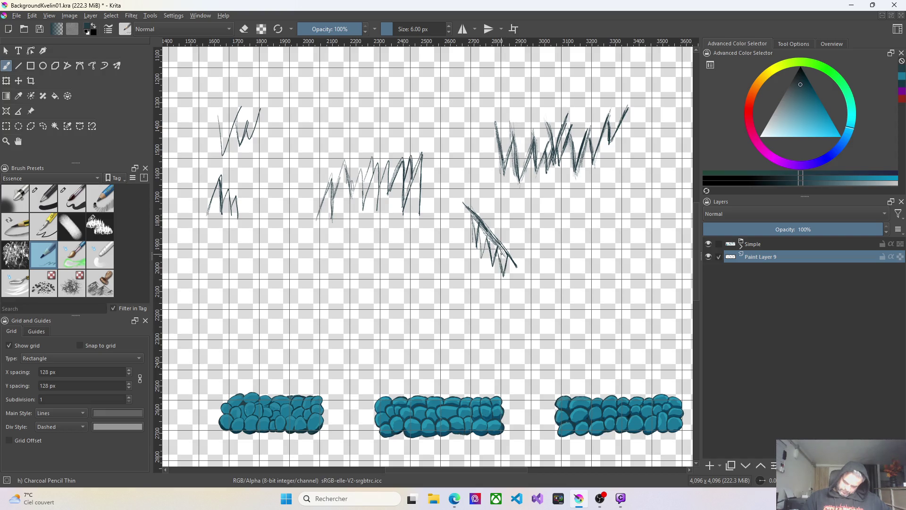
{"action": "left_click_drag", "start_coordinate": [499, 263], "coordinate": [495, 289]}
{"action": "right_click", "coordinate": [496, 289]}
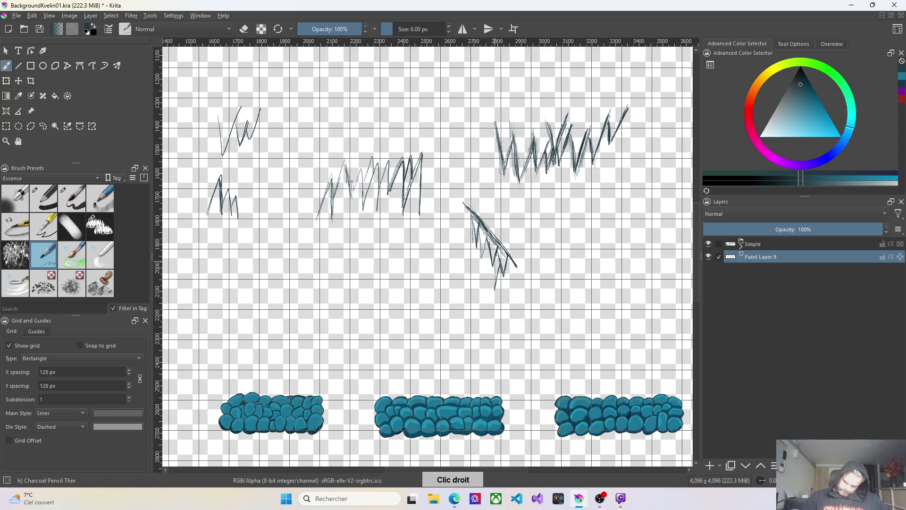
{"action": "right_click", "coordinate": [485, 192]}
{"action": "right_click", "coordinate": [639, 70]}
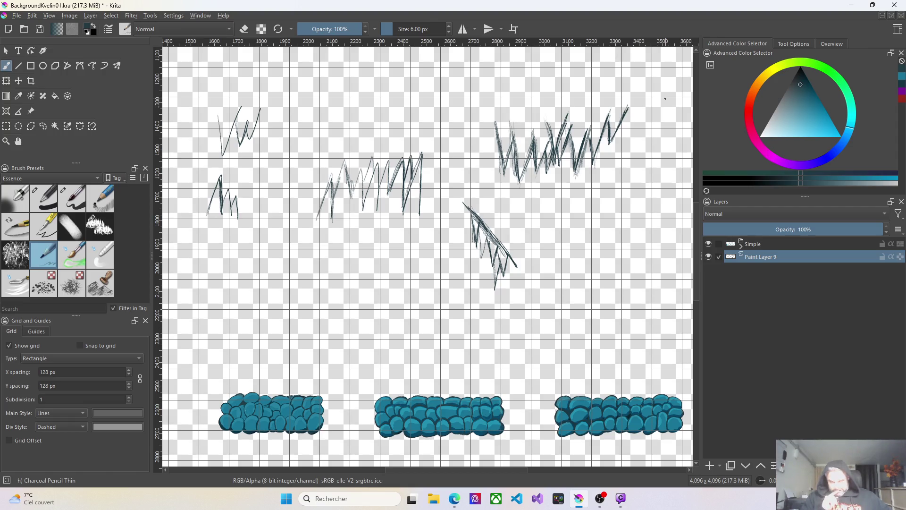
Sketch two small zigzag tufts at the far right, one above the other
{"action": "mouse_move", "coordinate": [597, 202]}
{"action": "left_mouse_down"}
{"action": "mouse_move", "coordinate": [607, 227]}
{"action": "mouse_move", "coordinate": [607, 200]}
{"action": "mouse_move", "coordinate": [615, 244]}
{"action": "left_mouse_up"}
{"action": "left_click_drag", "start_coordinate": [617, 213], "coordinate": [614, 247]}
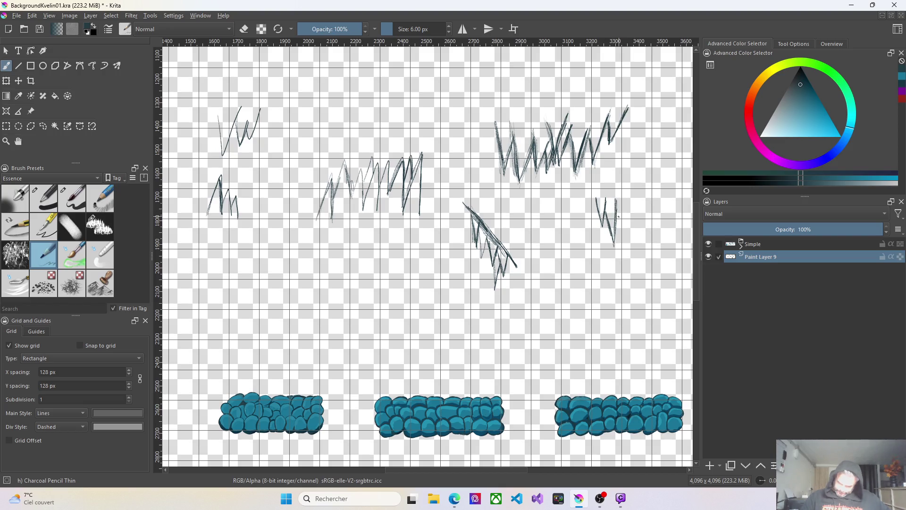
{"action": "mouse_move", "coordinate": [620, 204]}
{"action": "left_mouse_down"}
{"action": "mouse_move", "coordinate": [618, 230]}
{"action": "mouse_move", "coordinate": [621, 206]}
{"action": "mouse_move", "coordinate": [623, 214]}
{"action": "left_mouse_up"}
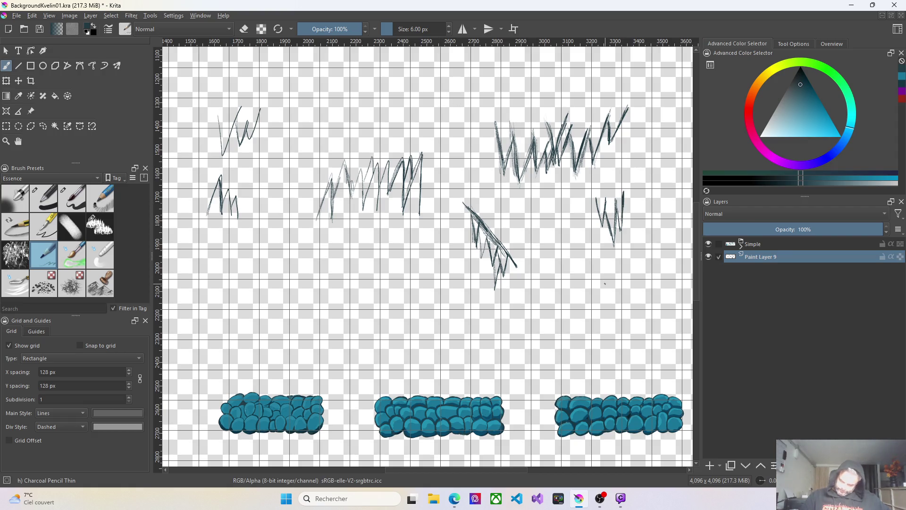
{"action": "left_click_drag", "start_coordinate": [604, 276], "coordinate": [603, 307]}
{"action": "left_click_drag", "start_coordinate": [604, 273], "coordinate": [614, 297]}
{"action": "mouse_move", "coordinate": [616, 257]}
{"action": "left_mouse_down"}
{"action": "mouse_move", "coordinate": [611, 291]}
{"action": "mouse_move", "coordinate": [620, 286]}
{"action": "mouse_move", "coordinate": [601, 303]}
{"action": "mouse_move", "coordinate": [626, 298]}
{"action": "left_mouse_up"}
{"action": "left_click_drag", "start_coordinate": [630, 262], "coordinate": [623, 290]}
{"action": "left_click_drag", "start_coordinate": [633, 259], "coordinate": [633, 297]}
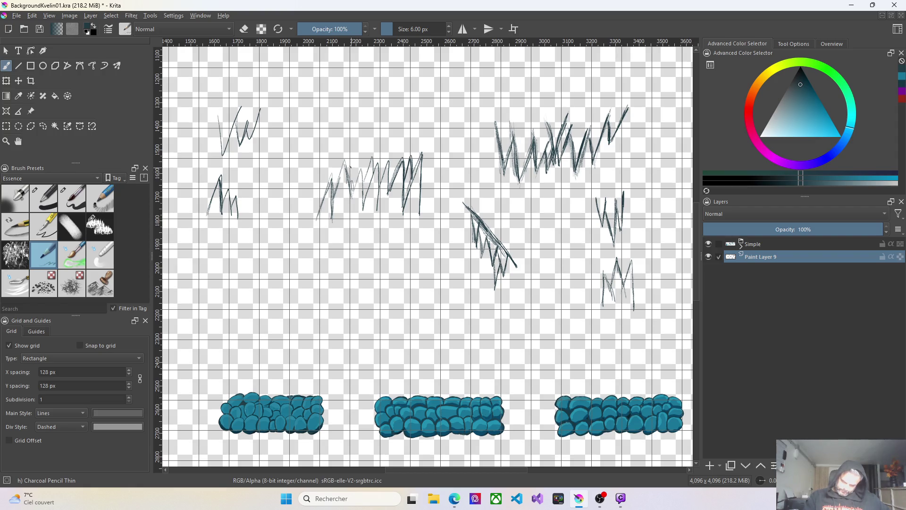
Touch up the middle, top-left and lower-right tufts, then start a new tuft at lower left
{"action": "mouse_move", "coordinate": [342, 166]}
{"action": "left_mouse_down"}
{"action": "mouse_move", "coordinate": [339, 203]}
{"action": "mouse_move", "coordinate": [361, 204]}
{"action": "mouse_move", "coordinate": [371, 172]}
{"action": "left_mouse_up"}
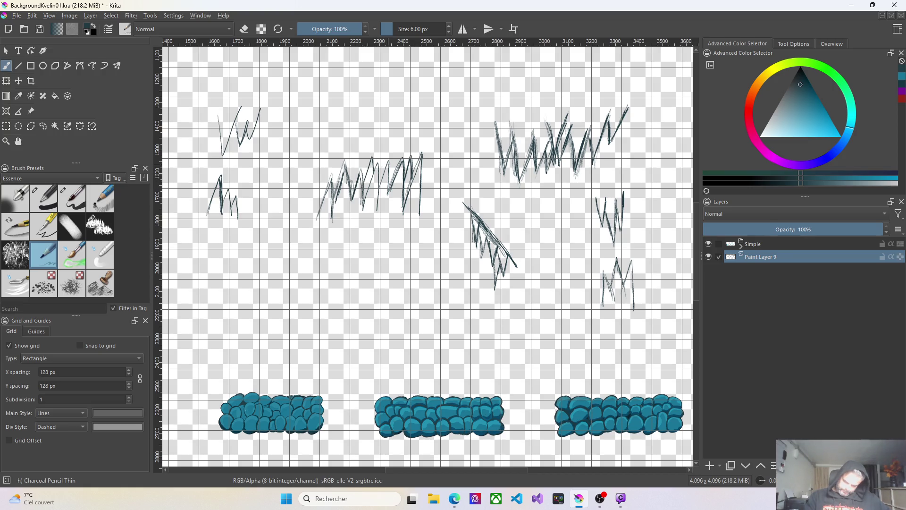
{"action": "mouse_move", "coordinate": [219, 126]}
{"action": "left_mouse_down"}
{"action": "mouse_move", "coordinate": [226, 156]}
{"action": "mouse_move", "coordinate": [226, 143]}
{"action": "mouse_move", "coordinate": [245, 143]}
{"action": "left_mouse_up"}
{"action": "left_click_drag", "start_coordinate": [264, 105], "coordinate": [249, 141]}
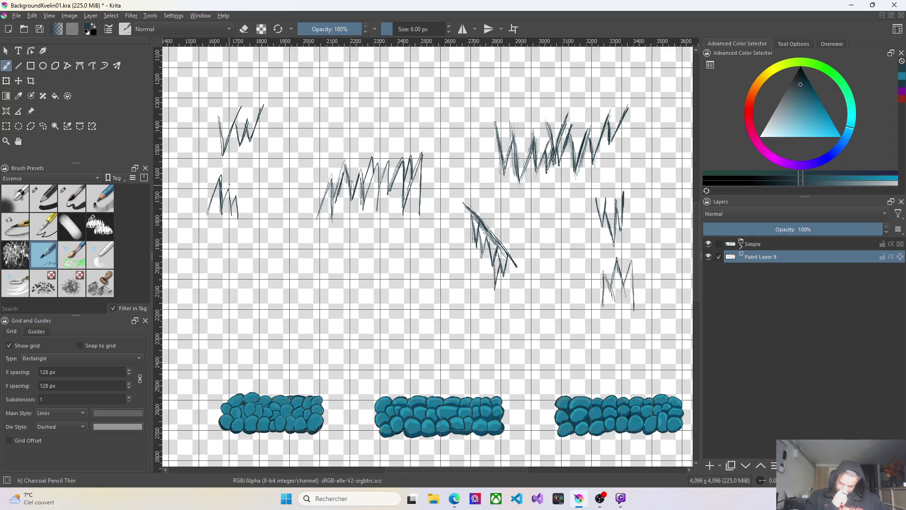
{"action": "mouse_move", "coordinate": [609, 275]}
{"action": "left_mouse_down"}
{"action": "mouse_move", "coordinate": [606, 296]}
{"action": "mouse_move", "coordinate": [612, 287]}
{"action": "left_mouse_up"}
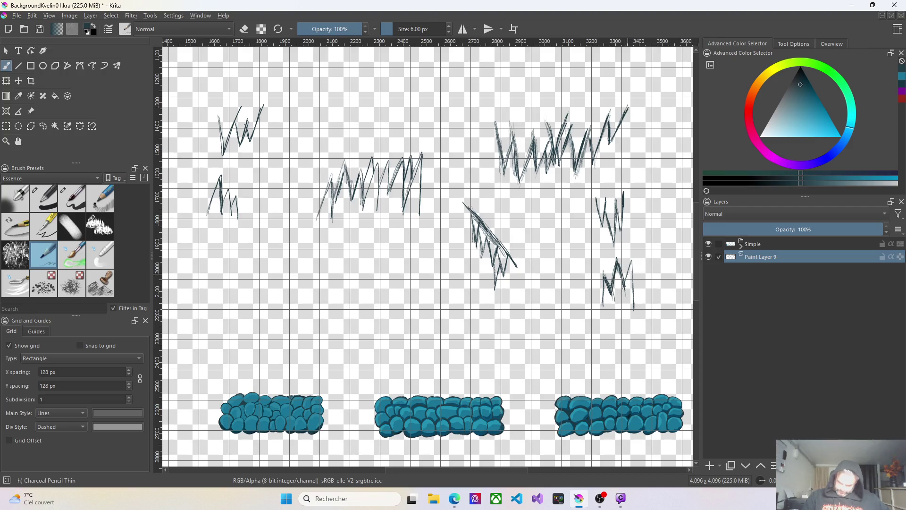
{"action": "left_click_drag", "start_coordinate": [632, 268], "coordinate": [632, 301]}
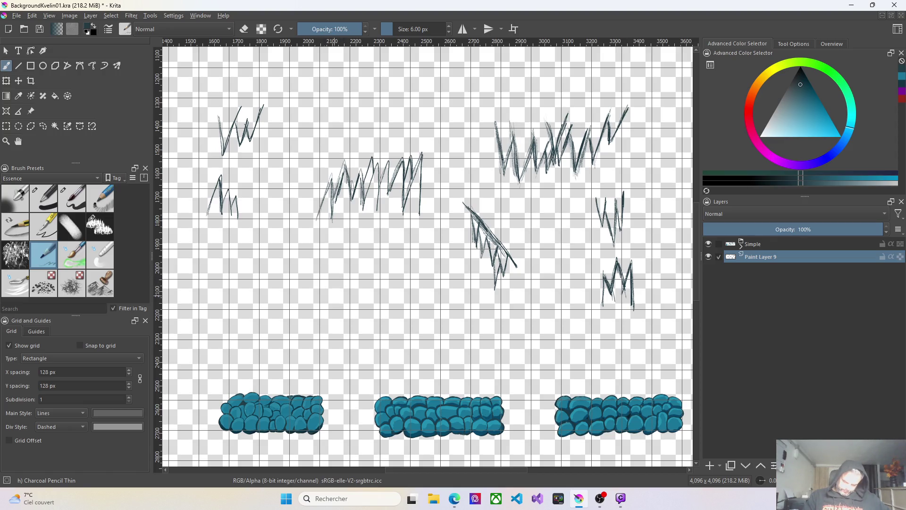
{"action": "left_click_drag", "start_coordinate": [309, 266], "coordinate": [356, 311]}
{"action": "mouse_move", "coordinate": [317, 247]}
{"action": "left_mouse_down"}
{"action": "mouse_move", "coordinate": [323, 268]}
{"action": "mouse_move", "coordinate": [328, 244]}
{"action": "mouse_move", "coordinate": [338, 256]}
{"action": "mouse_move", "coordinate": [337, 281]}
{"action": "mouse_move", "coordinate": [346, 237]}
{"action": "mouse_move", "coordinate": [348, 299]}
{"action": "mouse_move", "coordinate": [338, 290]}
{"action": "left_mouse_up"}
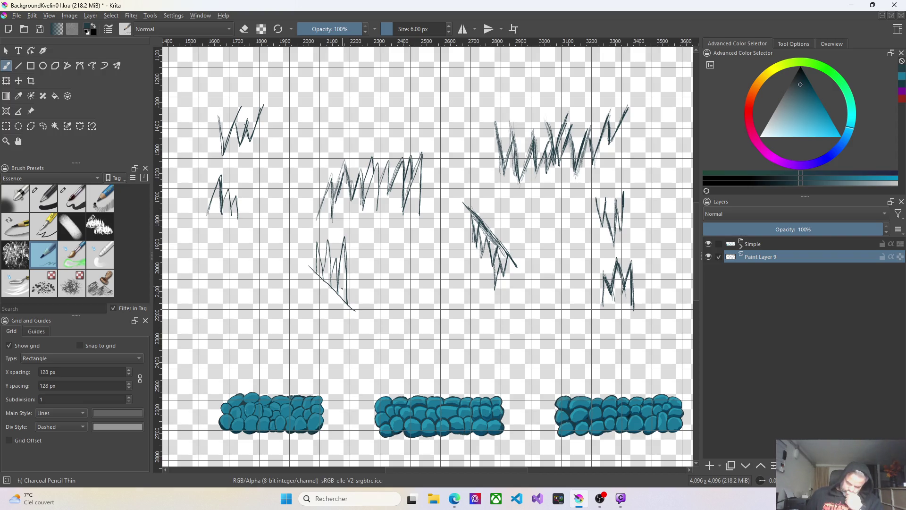
Expand the Simple group, select Paint Layer 1 and switch to the thicker Basic-5 Size brush
{"action": "left_click", "coordinate": [742, 248]}
{"action": "left_click", "coordinate": [764, 346]}
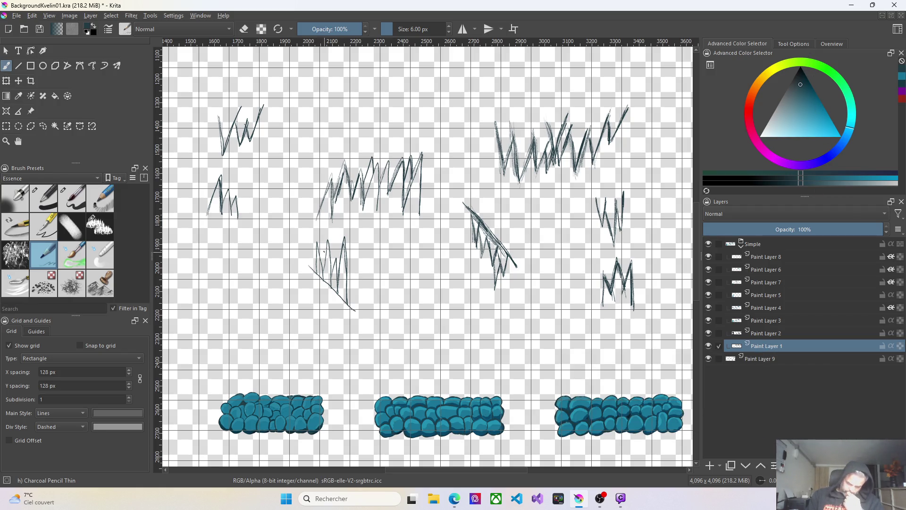
{"action": "left_click", "coordinate": [62, 199]}
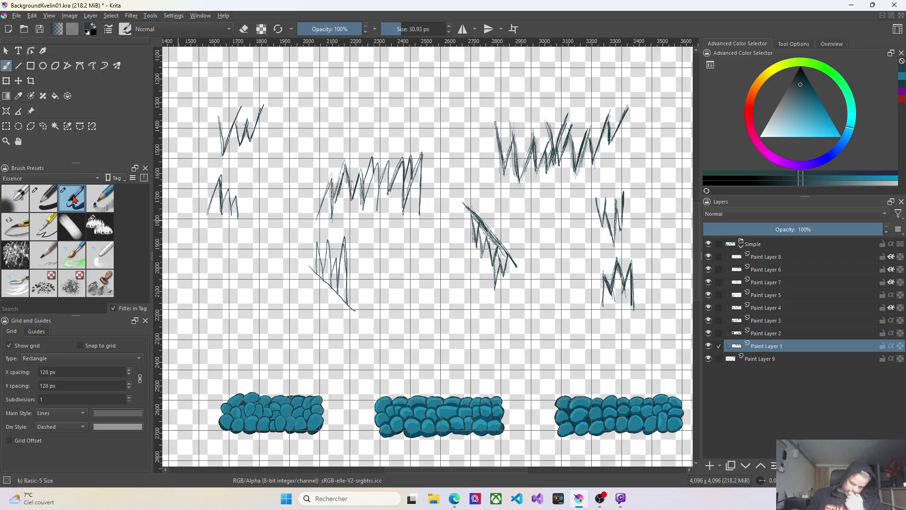
Ink the blades of the lower-left tuft, the left clump and the top-left tuft with thick dark strokes
{"action": "mouse_move", "coordinate": [316, 247]}
{"action": "left_mouse_down"}
{"action": "mouse_move", "coordinate": [316, 272]}
{"action": "mouse_move", "coordinate": [320, 256]}
{"action": "mouse_move", "coordinate": [332, 271]}
{"action": "left_mouse_up"}
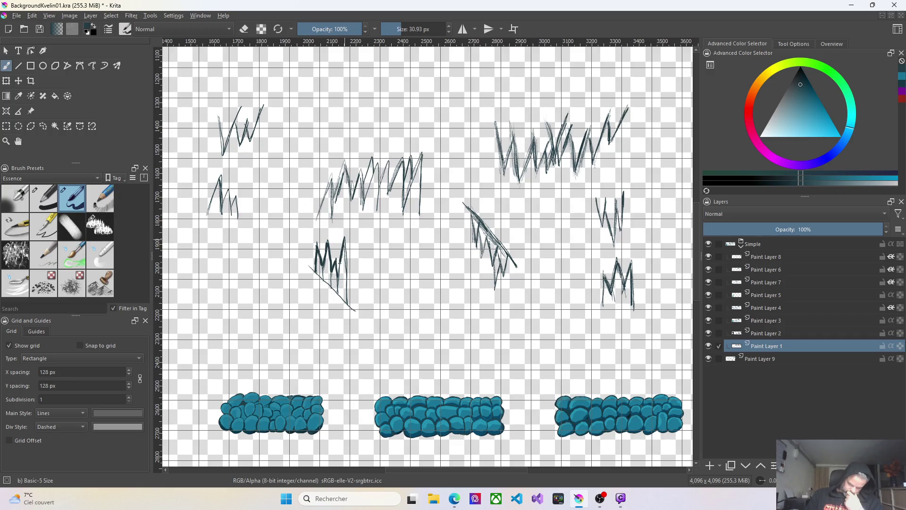
{"action": "left_click_drag", "start_coordinate": [343, 242], "coordinate": [345, 287]}
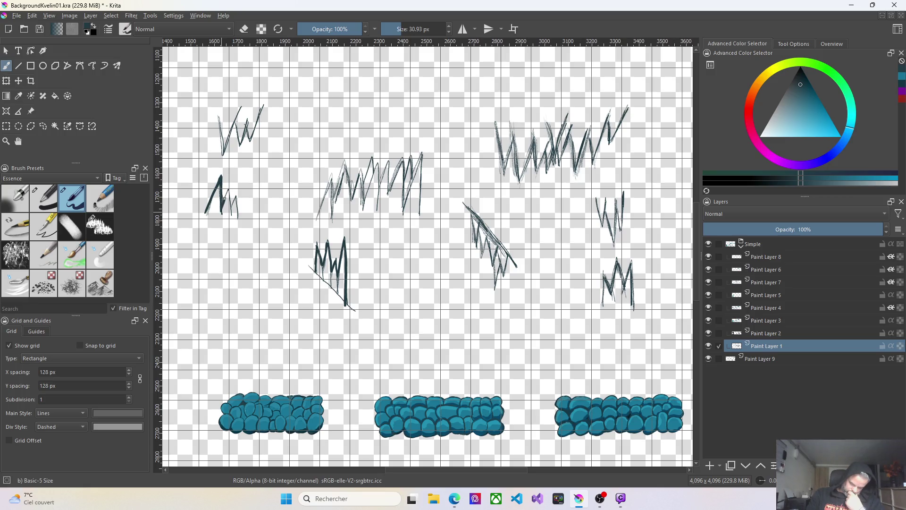
{"action": "left_click_drag", "start_coordinate": [228, 196], "coordinate": [231, 206]}
{"action": "mouse_move", "coordinate": [220, 115]}
{"action": "left_mouse_down"}
{"action": "mouse_move", "coordinate": [224, 152]}
{"action": "mouse_move", "coordinate": [236, 122]}
{"action": "mouse_move", "coordinate": [240, 143]}
{"action": "mouse_move", "coordinate": [250, 139]}
{"action": "left_mouse_up"}
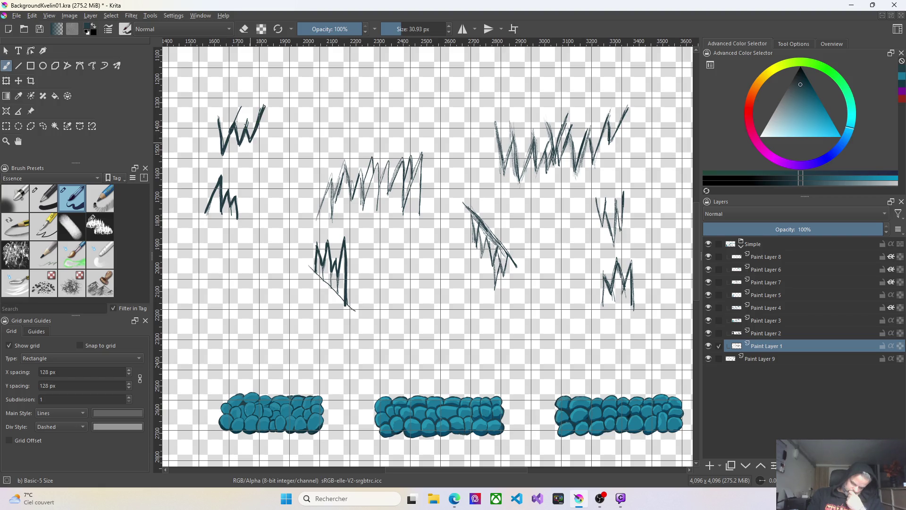
Ink the middle tuft's blade and the upper-right and two right-side tufts with thick dark strokes
{"action": "left_click_drag", "start_coordinate": [329, 178], "coordinate": [320, 208]}
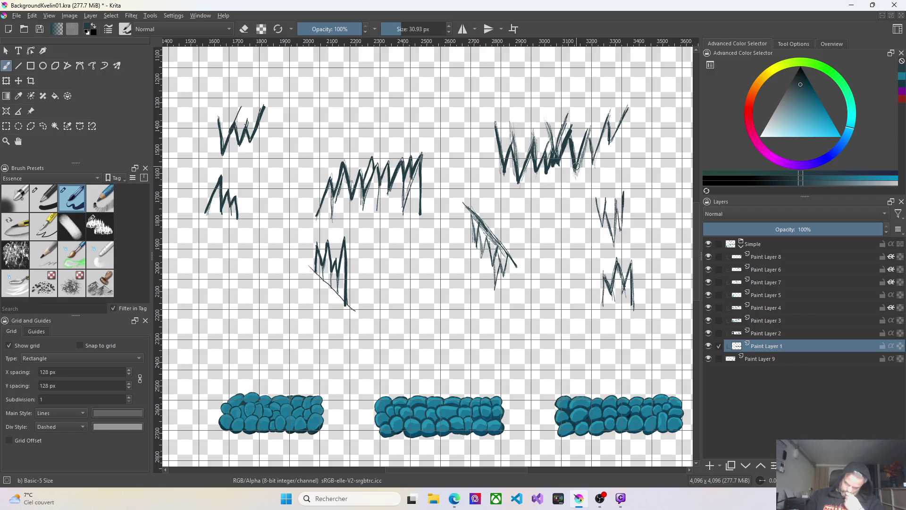
{"action": "mouse_move", "coordinate": [587, 141]}
{"action": "left_mouse_down"}
{"action": "mouse_move", "coordinate": [598, 152]}
{"action": "mouse_move", "coordinate": [607, 114]}
{"action": "mouse_move", "coordinate": [612, 124]}
{"action": "mouse_move", "coordinate": [631, 106]}
{"action": "left_mouse_up"}
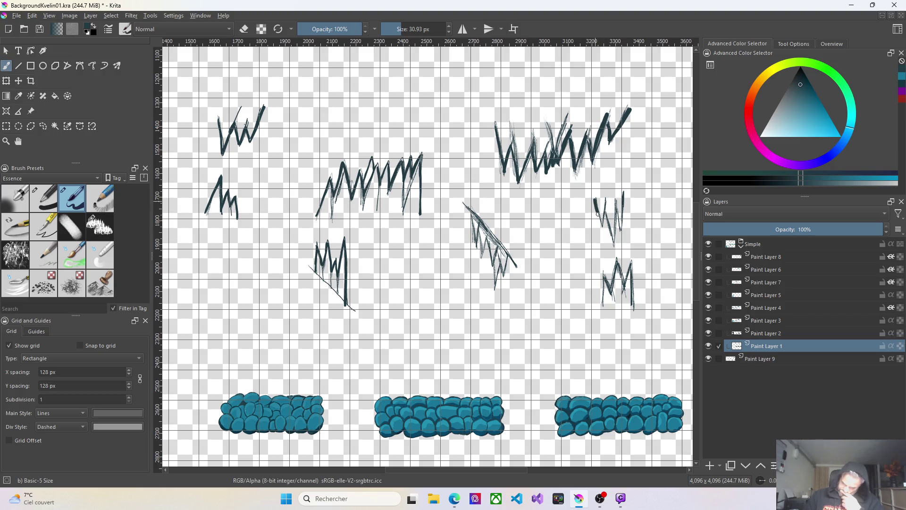
{"action": "mouse_move", "coordinate": [601, 224]}
{"action": "left_mouse_down"}
{"action": "mouse_move", "coordinate": [609, 210]}
{"action": "mouse_move", "coordinate": [614, 243]}
{"action": "mouse_move", "coordinate": [625, 193]}
{"action": "left_mouse_up"}
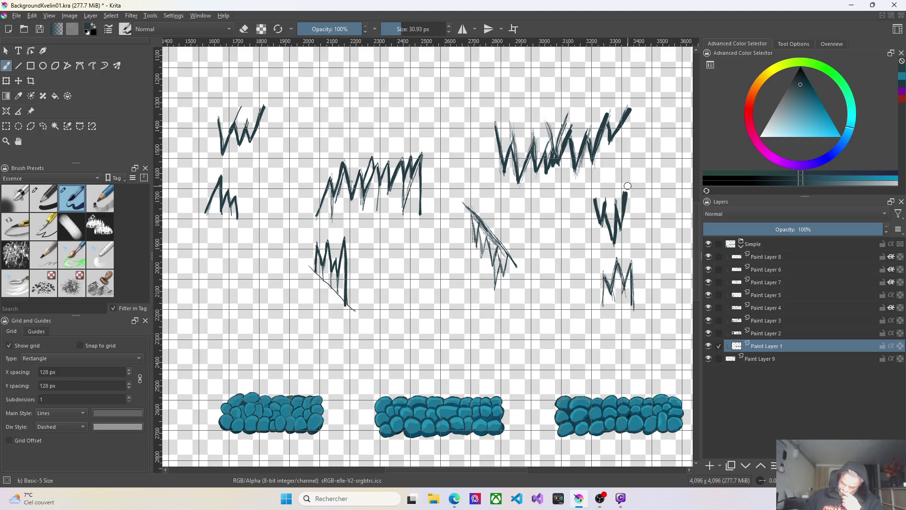
{"action": "mouse_move", "coordinate": [604, 277]}
{"action": "left_mouse_down"}
{"action": "mouse_move", "coordinate": [601, 306]}
{"action": "mouse_move", "coordinate": [612, 273]}
{"action": "mouse_move", "coordinate": [623, 283]}
{"action": "left_mouse_up"}
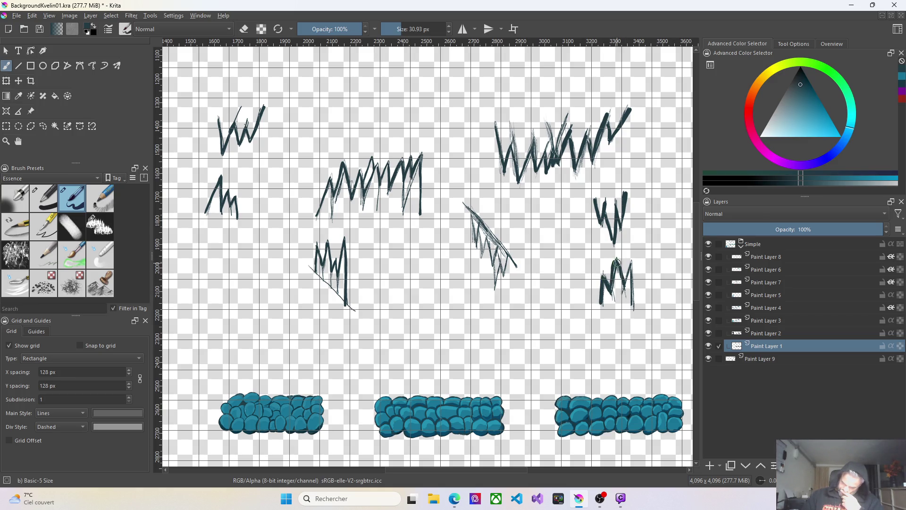
{"action": "key", "text": "ctrl+z"}
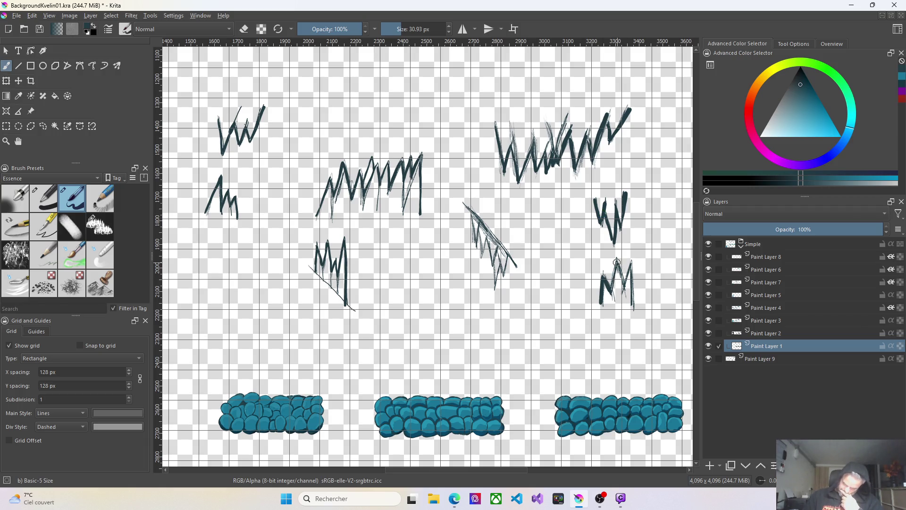
{"action": "mouse_move", "coordinate": [617, 276]}
{"action": "left_mouse_down"}
{"action": "mouse_move", "coordinate": [621, 261]}
{"action": "mouse_move", "coordinate": [630, 264]}
{"action": "mouse_move", "coordinate": [634, 306]}
{"action": "left_mouse_up"}
Ink the blades of the diagonal middle tuft with thick dark strokes
{"action": "left_click_drag", "start_coordinate": [470, 212], "coordinate": [481, 257]}
{"action": "left_click_drag", "start_coordinate": [488, 226], "coordinate": [502, 243]}
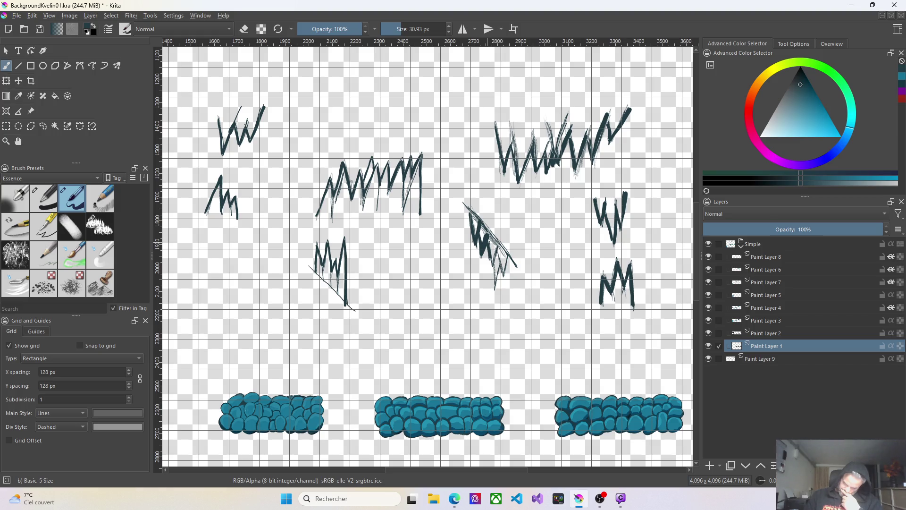
{"action": "mouse_move", "coordinate": [502, 244]}
{"action": "left_mouse_down"}
{"action": "mouse_move", "coordinate": [494, 276]}
{"action": "mouse_move", "coordinate": [505, 275]}
{"action": "left_mouse_up"}
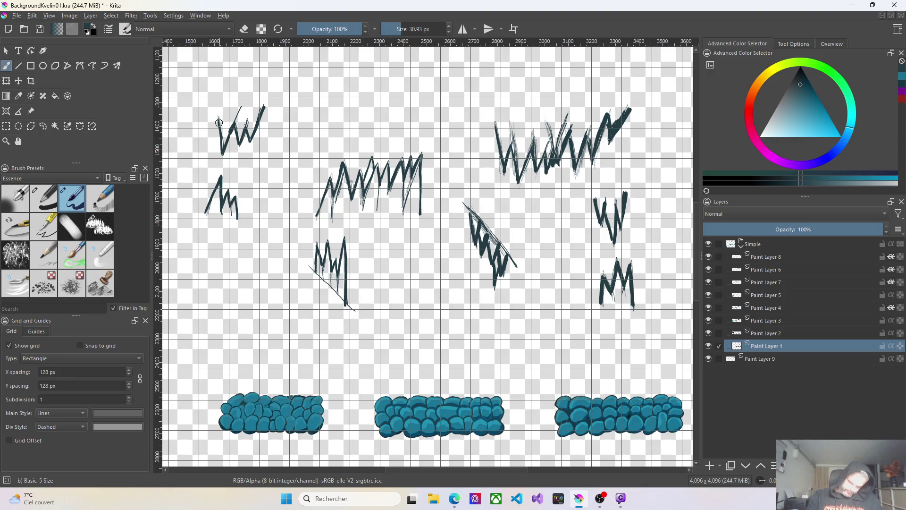
{"action": "scroll", "coordinate": [222, 136], "scroll_direction": "up", "scroll_amount": 3}
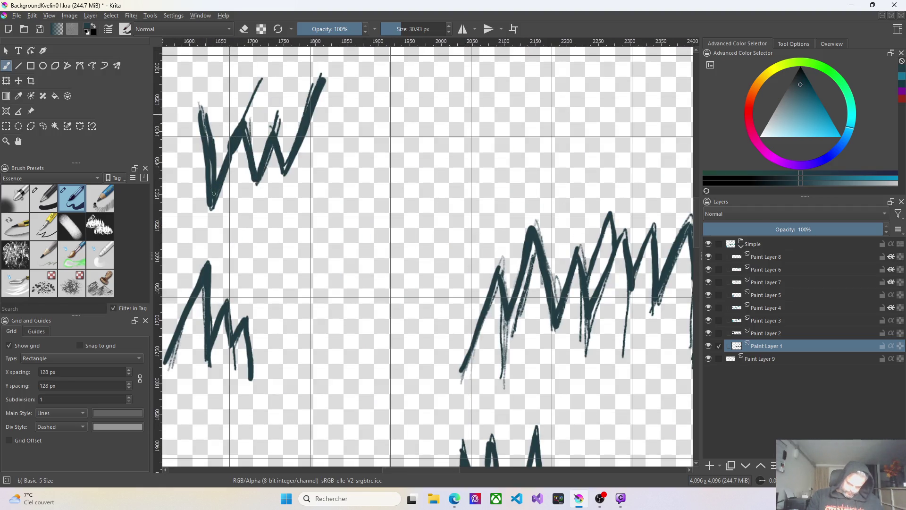
Thicken the base and diagonal blades of the top-left tuft and the W tuft's strokes
{"action": "left_click_drag", "start_coordinate": [212, 202], "coordinate": [210, 209]}
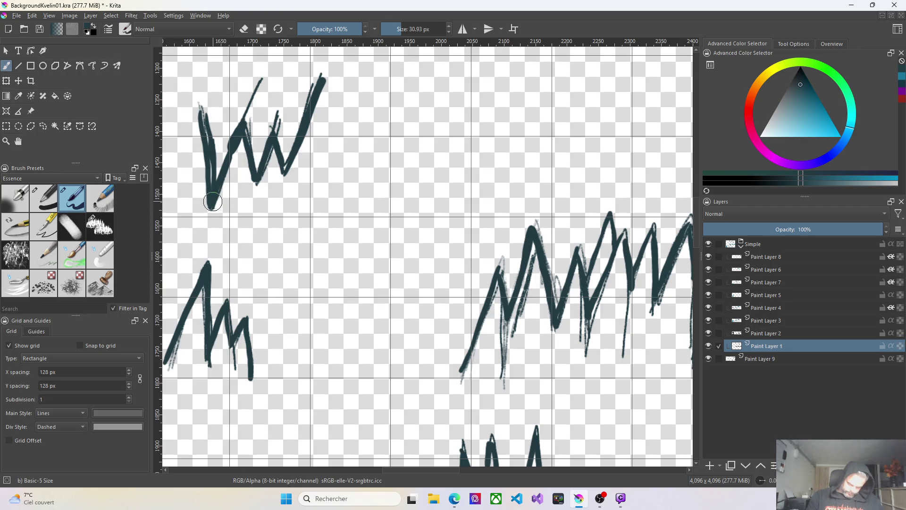
{"action": "left_click_drag", "start_coordinate": [241, 127], "coordinate": [215, 177]}
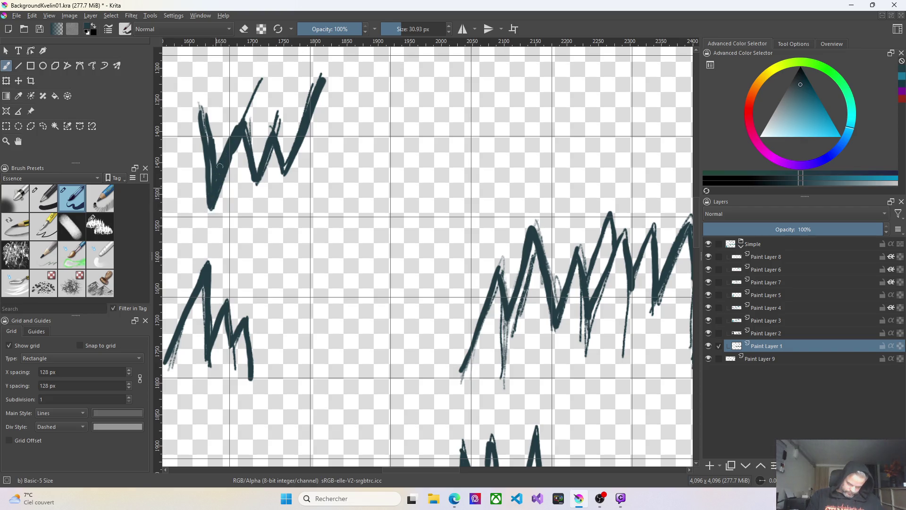
{"action": "mouse_move", "coordinate": [236, 130]}
{"action": "left_mouse_down"}
{"action": "mouse_move", "coordinate": [215, 168]}
{"action": "mouse_move", "coordinate": [210, 115]}
{"action": "mouse_move", "coordinate": [216, 153]}
{"action": "mouse_move", "coordinate": [219, 130]}
{"action": "left_mouse_up"}
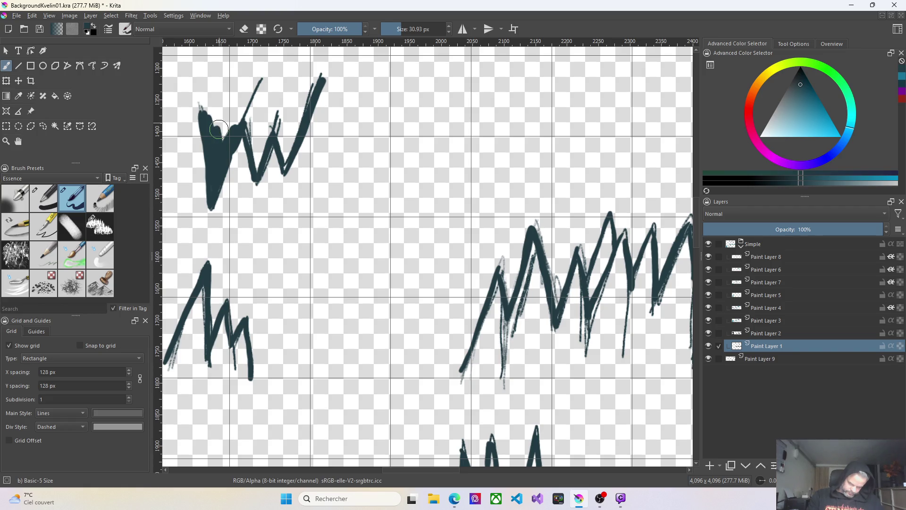
{"action": "mouse_move", "coordinate": [303, 114]}
{"action": "left_mouse_down"}
{"action": "mouse_move", "coordinate": [286, 171]}
{"action": "mouse_move", "coordinate": [319, 81]}
{"action": "mouse_move", "coordinate": [289, 147]}
{"action": "mouse_move", "coordinate": [311, 87]}
{"action": "mouse_move", "coordinate": [291, 139]}
{"action": "mouse_move", "coordinate": [279, 136]}
{"action": "mouse_move", "coordinate": [282, 147]}
{"action": "left_mouse_up"}
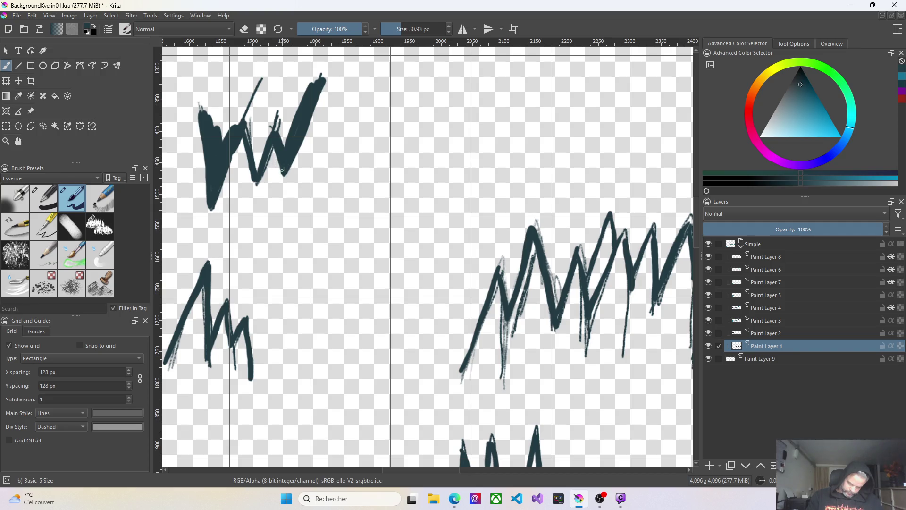
Fill the notch between the W tuft's middle and right strokes into solid dark paint
{"action": "left_click_drag", "start_coordinate": [279, 151], "coordinate": [257, 178]}
{"action": "key", "text": "ctrl+z"}
{"action": "left_click_drag", "start_coordinate": [272, 141], "coordinate": [258, 163]}
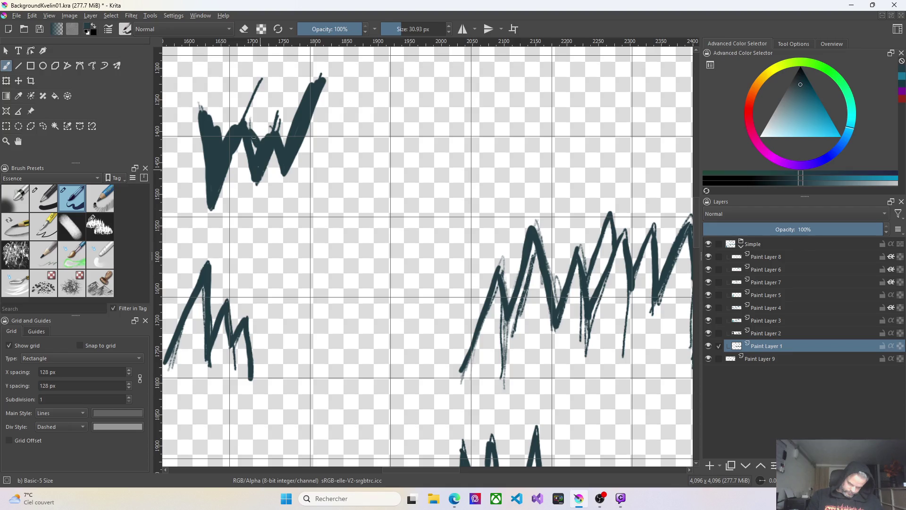
{"action": "mouse_move", "coordinate": [255, 139]}
{"action": "left_mouse_down"}
{"action": "mouse_move", "coordinate": [294, 116]}
{"action": "mouse_move", "coordinate": [291, 107]}
{"action": "mouse_move", "coordinate": [218, 132]}
{"action": "mouse_move", "coordinate": [261, 123]}
{"action": "left_mouse_up"}
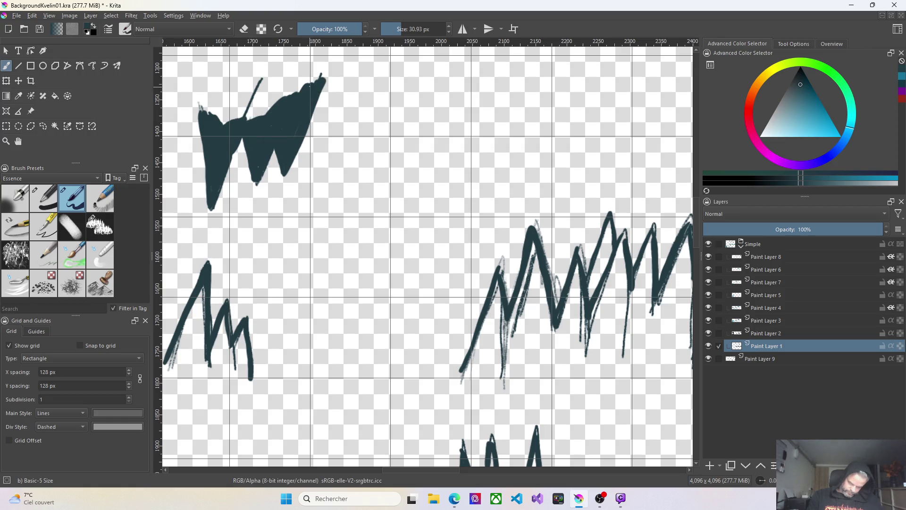
Fill and even out the W tuft's top edge
{"action": "left_click_drag", "start_coordinate": [217, 110], "coordinate": [264, 112]}
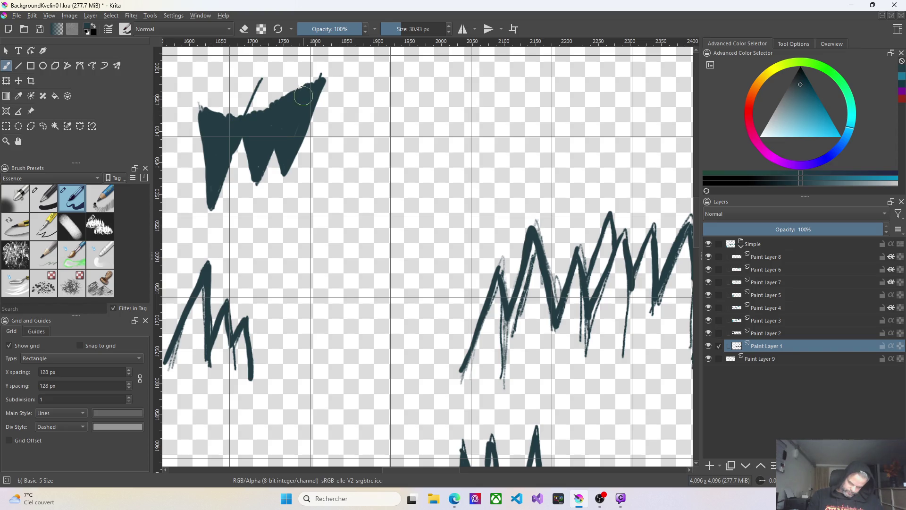
{"action": "mouse_move", "coordinate": [265, 112]}
{"action": "left_mouse_down"}
{"action": "mouse_move", "coordinate": [269, 106]}
{"action": "mouse_move", "coordinate": [228, 115]}
{"action": "mouse_move", "coordinate": [298, 86]}
{"action": "mouse_move", "coordinate": [234, 107]}
{"action": "mouse_move", "coordinate": [205, 104]}
{"action": "left_mouse_up"}
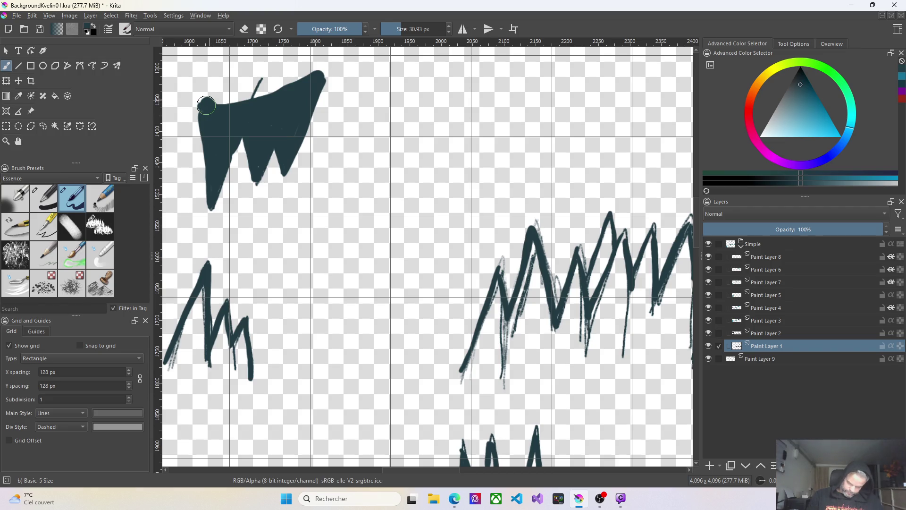
Paint the right zigzag's left and upper arms solid dark
{"action": "left_click_drag", "start_coordinate": [494, 281], "coordinate": [469, 366]}
{"action": "mouse_move", "coordinate": [483, 332]}
{"action": "left_mouse_down"}
{"action": "mouse_move", "coordinate": [488, 295]}
{"action": "mouse_move", "coordinate": [503, 272]}
{"action": "mouse_move", "coordinate": [479, 360]}
{"action": "mouse_move", "coordinate": [503, 290]}
{"action": "mouse_move", "coordinate": [484, 342]}
{"action": "left_mouse_up"}
{"action": "mouse_move", "coordinate": [533, 238]}
{"action": "left_mouse_down"}
{"action": "mouse_move", "coordinate": [509, 327]}
{"action": "mouse_move", "coordinate": [535, 240]}
{"action": "mouse_move", "coordinate": [521, 317]}
{"action": "mouse_move", "coordinate": [533, 255]}
{"action": "mouse_move", "coordinate": [546, 305]}
{"action": "left_mouse_up"}
{"action": "mouse_move", "coordinate": [546, 304]}
{"action": "left_mouse_down"}
{"action": "mouse_move", "coordinate": [539, 266]}
{"action": "mouse_move", "coordinate": [549, 322]}
{"action": "mouse_move", "coordinate": [541, 283]}
{"action": "mouse_move", "coordinate": [540, 330]}
{"action": "mouse_move", "coordinate": [533, 291]}
{"action": "mouse_move", "coordinate": [538, 333]}
{"action": "mouse_move", "coordinate": [532, 317]}
{"action": "mouse_move", "coordinate": [527, 333]}
{"action": "mouse_move", "coordinate": [525, 298]}
{"action": "mouse_move", "coordinate": [503, 319]}
{"action": "mouse_move", "coordinate": [486, 360]}
{"action": "mouse_move", "coordinate": [505, 323]}
{"action": "mouse_move", "coordinate": [493, 359]}
{"action": "mouse_move", "coordinate": [507, 329]}
{"action": "mouse_move", "coordinate": [504, 354]}
{"action": "mouse_move", "coordinate": [553, 342]}
{"action": "mouse_move", "coordinate": [577, 283]}
{"action": "left_mouse_up"}
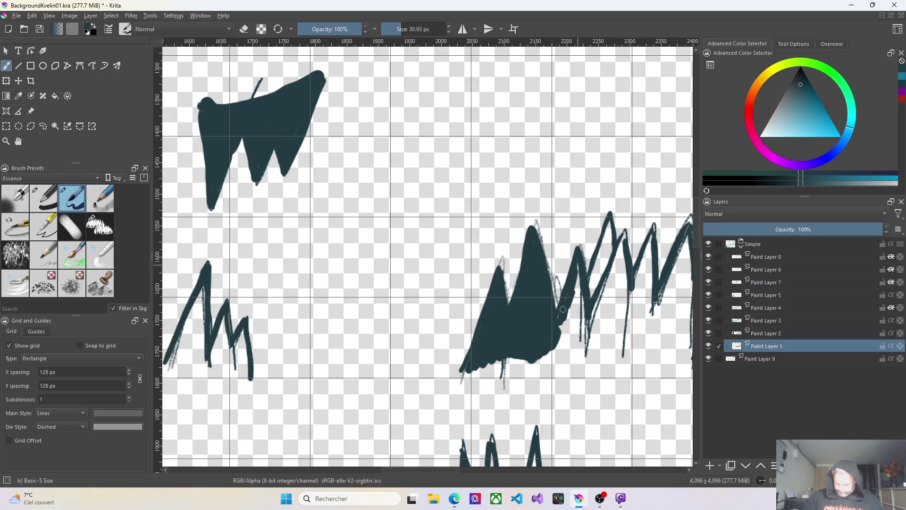
Fill the gaps between the right tuft's left peaks and beside its tall peak
{"action": "mouse_move", "coordinate": [576, 272]}
{"action": "left_mouse_down"}
{"action": "mouse_move", "coordinate": [581, 312]}
{"action": "mouse_move", "coordinate": [577, 295]}
{"action": "left_mouse_up"}
{"action": "mouse_move", "coordinate": [573, 311]}
{"action": "left_mouse_down"}
{"action": "mouse_move", "coordinate": [577, 329]}
{"action": "mouse_move", "coordinate": [560, 347]}
{"action": "mouse_move", "coordinate": [594, 330]}
{"action": "mouse_move", "coordinate": [623, 241]}
{"action": "mouse_move", "coordinate": [610, 228]}
{"action": "mouse_move", "coordinate": [593, 281]}
{"action": "left_mouse_up"}
{"action": "left_click_drag", "start_coordinate": [602, 249], "coordinate": [589, 287]}
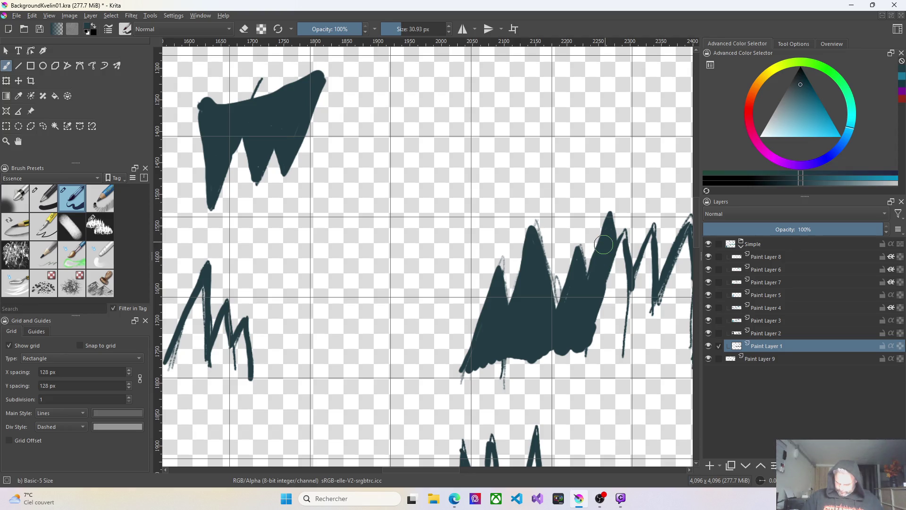
{"action": "left_click_drag", "start_coordinate": [604, 253], "coordinate": [624, 236]}
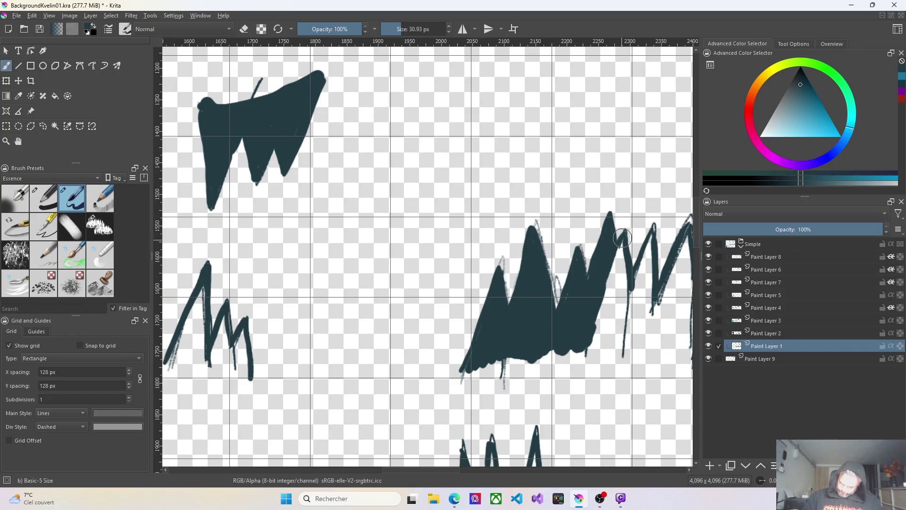
{"action": "left_click_drag", "start_coordinate": [624, 237], "coordinate": [607, 298]}
Fill the base below the peaks and the gaps around the rightmost peak
{"action": "mouse_move", "coordinate": [593, 342]}
{"action": "left_mouse_down"}
{"action": "mouse_move", "coordinate": [630, 354]}
{"action": "mouse_move", "coordinate": [660, 340]}
{"action": "left_mouse_up"}
{"action": "left_click_drag", "start_coordinate": [639, 264], "coordinate": [599, 329]}
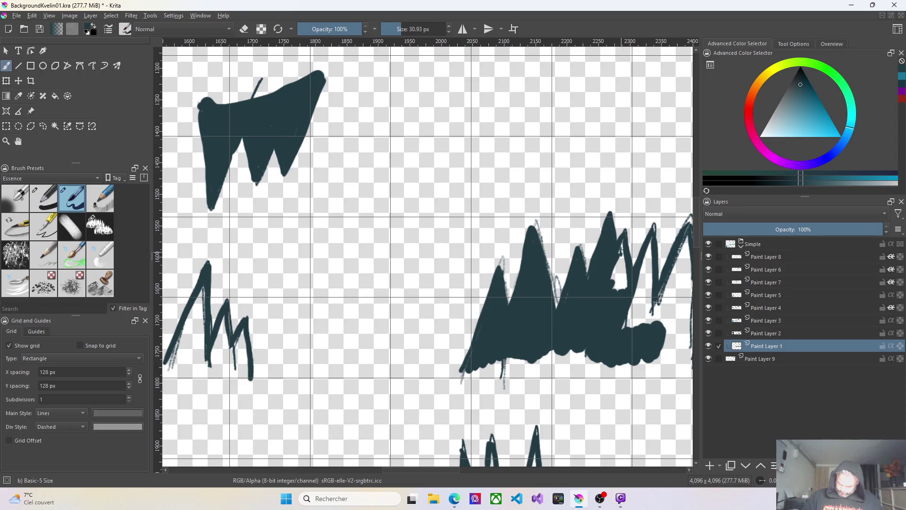
{"action": "mouse_move", "coordinate": [626, 286]}
{"action": "left_mouse_down"}
{"action": "mouse_move", "coordinate": [622, 256]}
{"action": "mouse_move", "coordinate": [620, 280]}
{"action": "left_mouse_up"}
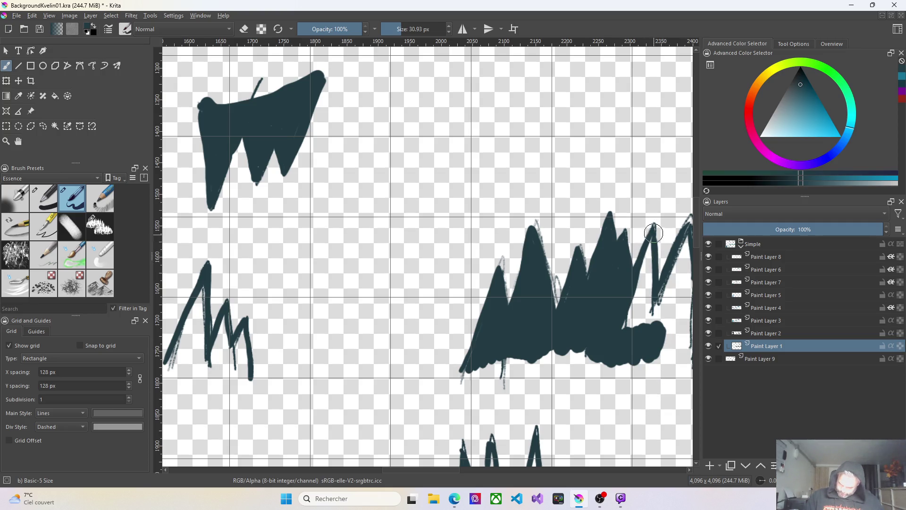
{"action": "left_click_drag", "start_coordinate": [655, 229], "coordinate": [626, 325]}
{"action": "mouse_move", "coordinate": [630, 283]}
{"action": "left_mouse_down"}
{"action": "mouse_move", "coordinate": [637, 327]}
{"action": "mouse_move", "coordinate": [641, 281]}
{"action": "mouse_move", "coordinate": [639, 326]}
{"action": "mouse_move", "coordinate": [637, 312]}
{"action": "left_mouse_up"}
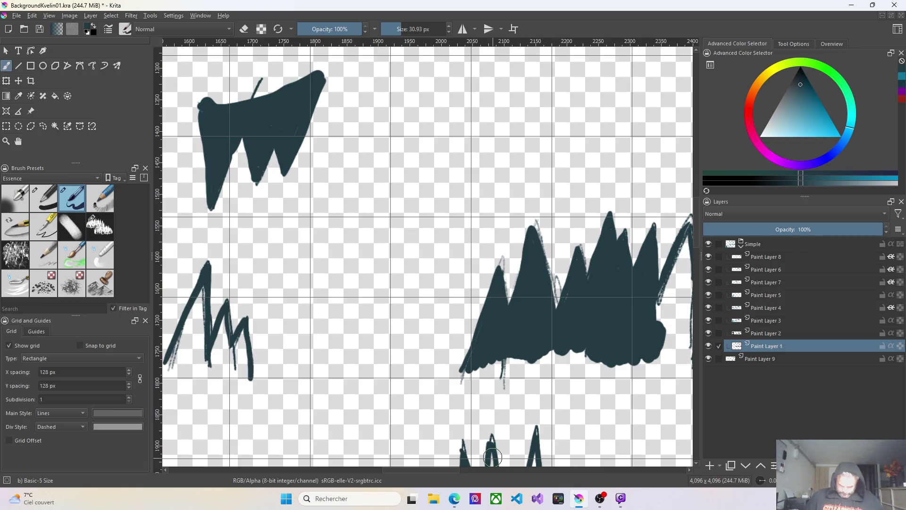
{"action": "scroll", "coordinate": [375, 272], "scroll_direction": "down", "scroll_amount": 5, "text": "ctrl"}
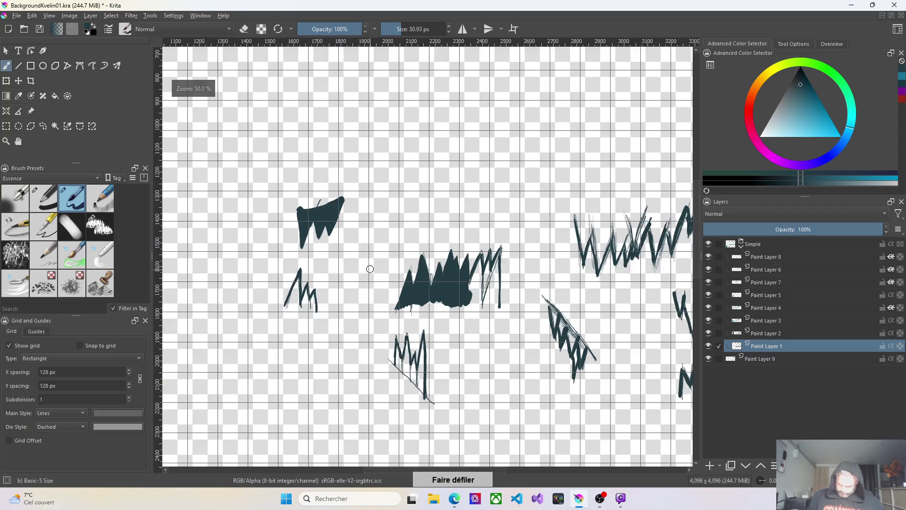
{"action": "scroll", "coordinate": [485, 277], "scroll_direction": "up", "scroll_amount": 5, "text": "ctrl"}
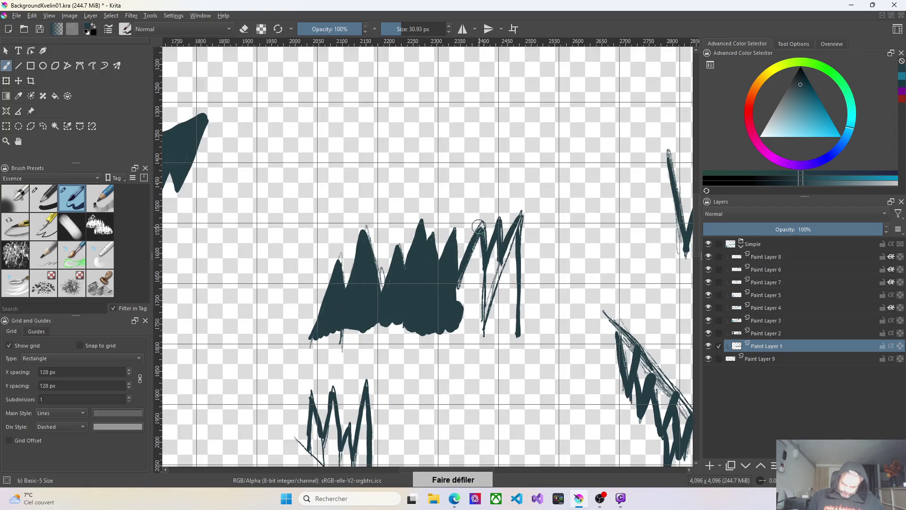
Fill the large tuft's remaining gaps and solidify its right edge into one dark shape
{"action": "left_click_drag", "start_coordinate": [453, 293], "coordinate": [468, 277]}
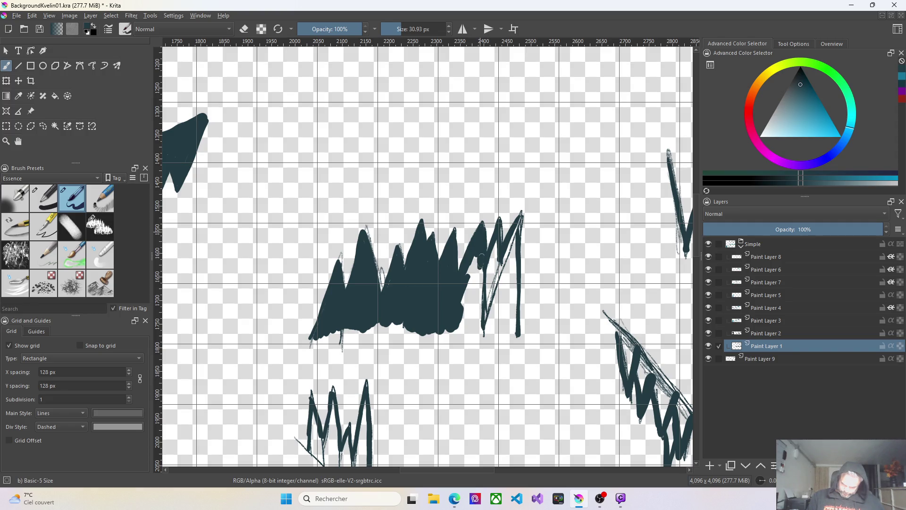
{"action": "mouse_move", "coordinate": [474, 289]}
{"action": "left_mouse_down"}
{"action": "mouse_move", "coordinate": [468, 304]}
{"action": "mouse_move", "coordinate": [468, 282]}
{"action": "left_mouse_up"}
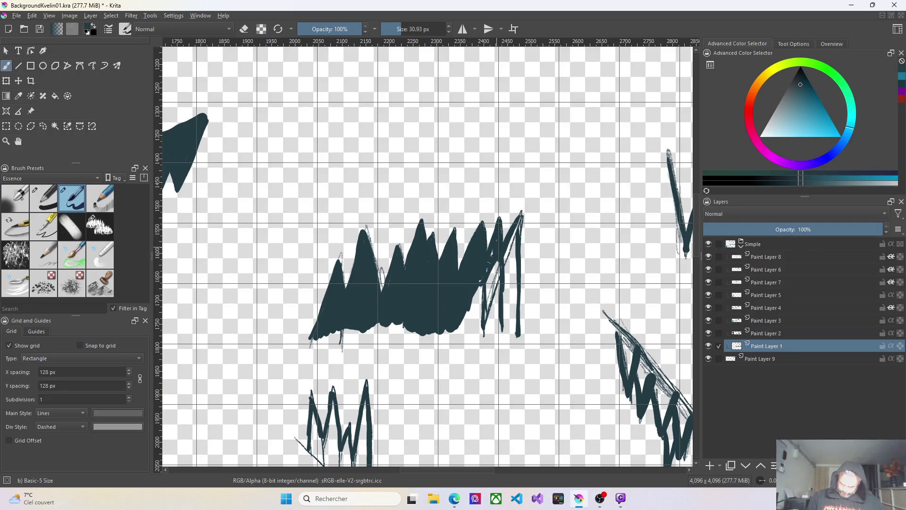
{"action": "mouse_move", "coordinate": [492, 269]}
{"action": "left_mouse_down"}
{"action": "mouse_move", "coordinate": [461, 326]}
{"action": "mouse_move", "coordinate": [499, 265]}
{"action": "mouse_move", "coordinate": [471, 322]}
{"action": "mouse_move", "coordinate": [492, 290]}
{"action": "mouse_move", "coordinate": [475, 318]}
{"action": "mouse_move", "coordinate": [503, 298]}
{"action": "mouse_move", "coordinate": [505, 275]}
{"action": "left_mouse_up"}
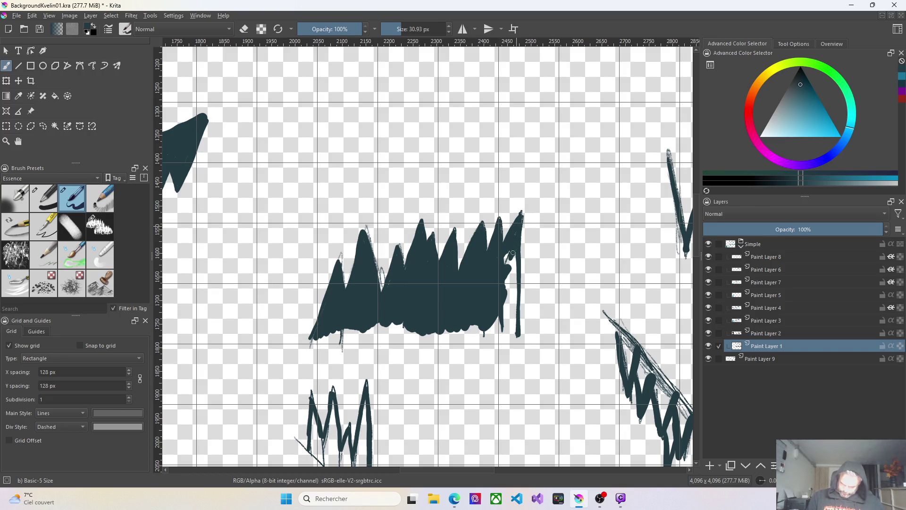
{"action": "left_click_drag", "start_coordinate": [512, 256], "coordinate": [511, 274]}
{"action": "left_click_drag", "start_coordinate": [517, 273], "coordinate": [517, 333]}
{"action": "mouse_move", "coordinate": [516, 291]}
{"action": "left_mouse_down"}
{"action": "mouse_move", "coordinate": [510, 270]}
{"action": "mouse_move", "coordinate": [508, 318]}
{"action": "left_mouse_up"}
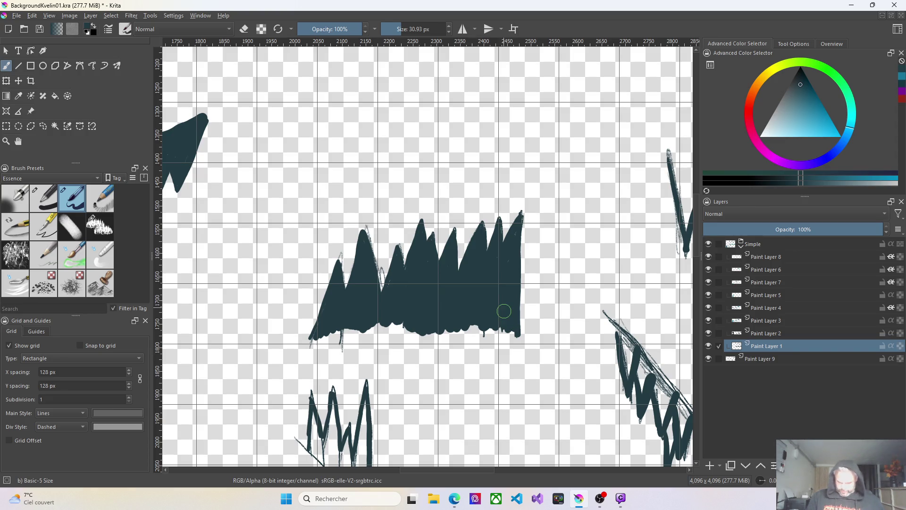
{"action": "scroll", "coordinate": [513, 324], "scroll_direction": "down", "scroll_amount": 1}
{"action": "scroll", "coordinate": [250, 287], "scroll_direction": "up", "scroll_amount": 1}
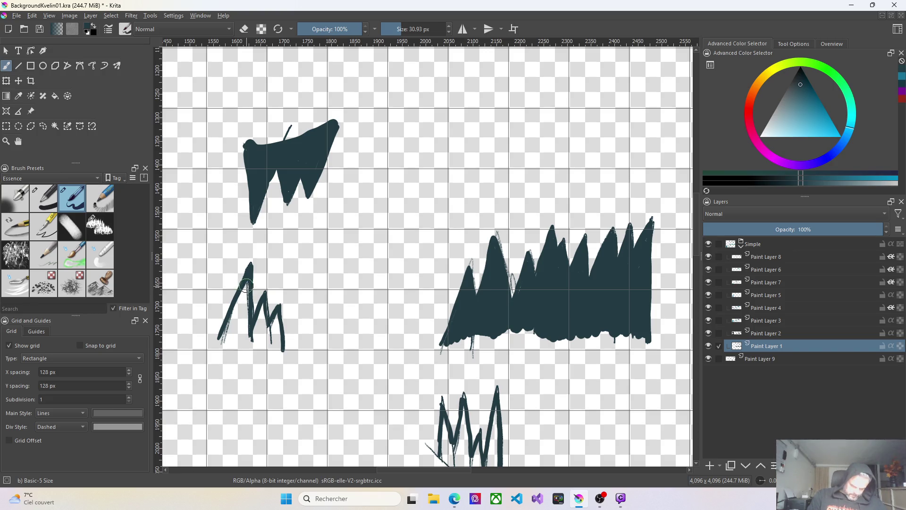
Thicken the left zigzag's strokes and fill its gaps into a solid dark cluster
{"action": "left_click_drag", "start_coordinate": [246, 287], "coordinate": [220, 340]}
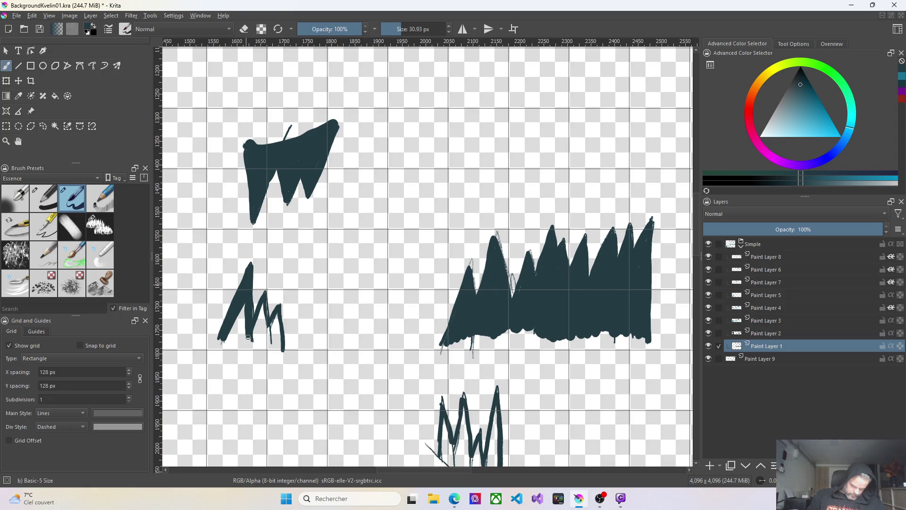
{"action": "left_click_drag", "start_coordinate": [241, 319], "coordinate": [236, 314]}
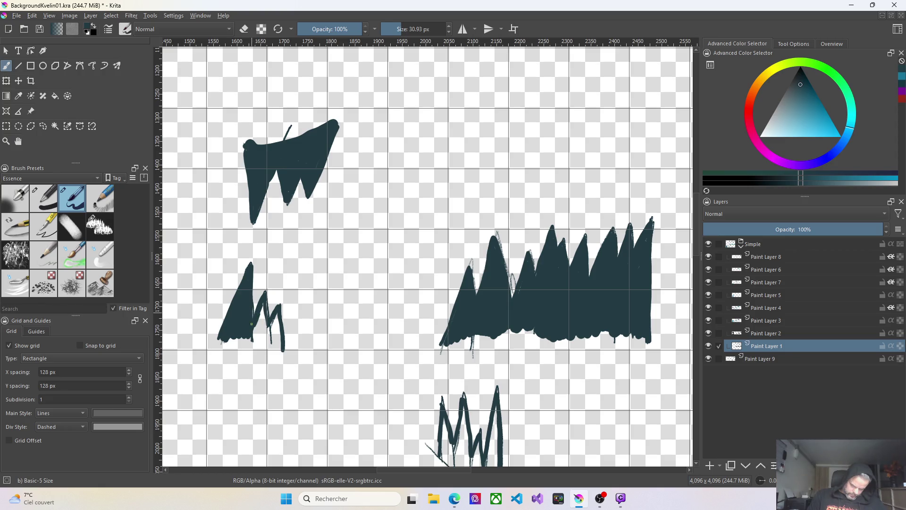
{"action": "left_click_drag", "start_coordinate": [262, 311], "coordinate": [259, 322]}
{"action": "mouse_move", "coordinate": [264, 313]}
{"action": "left_mouse_down"}
{"action": "mouse_move", "coordinate": [258, 330]}
{"action": "mouse_move", "coordinate": [277, 315]}
{"action": "mouse_move", "coordinate": [281, 345]}
{"action": "left_mouse_up"}
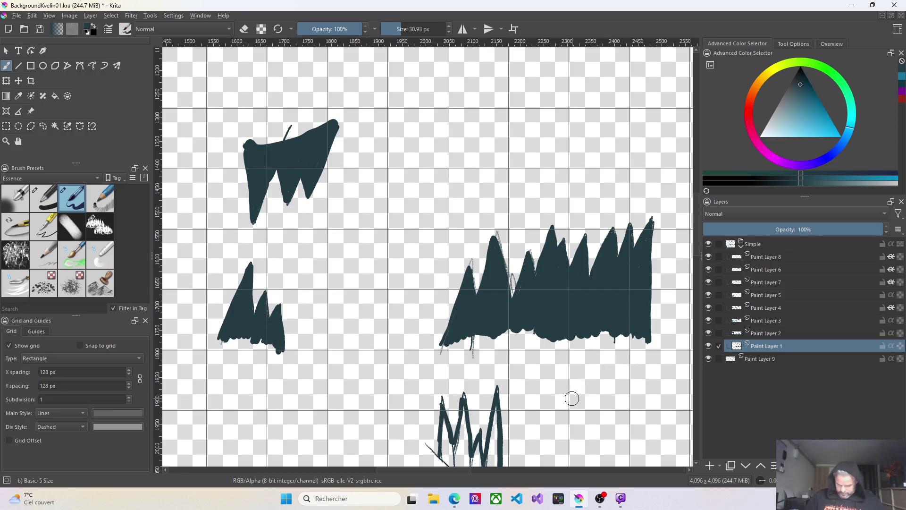
{"action": "scroll", "coordinate": [573, 399], "scroll_direction": "down", "scroll_amount": 2}
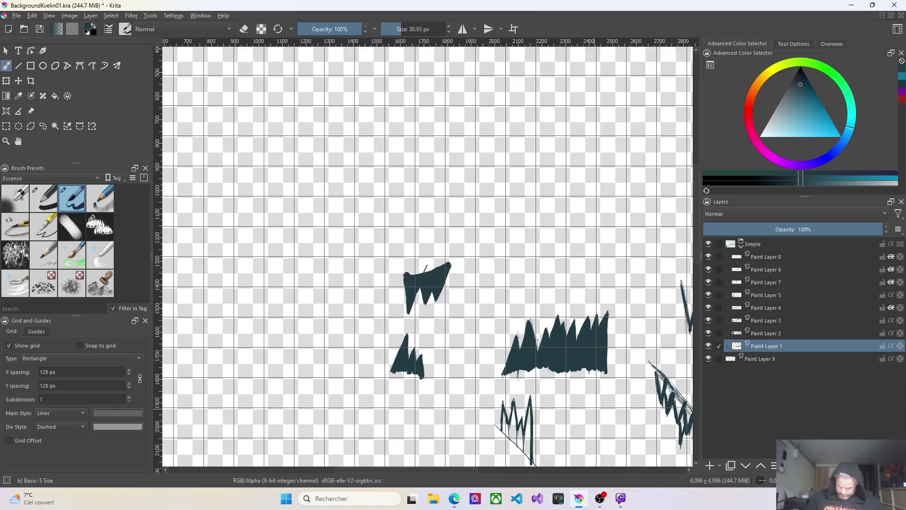
{"action": "scroll", "coordinate": [698, 215], "scroll_direction": "down", "scroll_amount": 2}
{"action": "scroll", "coordinate": [698, 216], "scroll_direction": "down", "scroll_amount": 3}
{"action": "scroll", "coordinate": [697, 215], "scroll_direction": "down", "scroll_amount": 2}
{"action": "scroll", "coordinate": [515, 265], "scroll_direction": "up", "scroll_amount": 1}
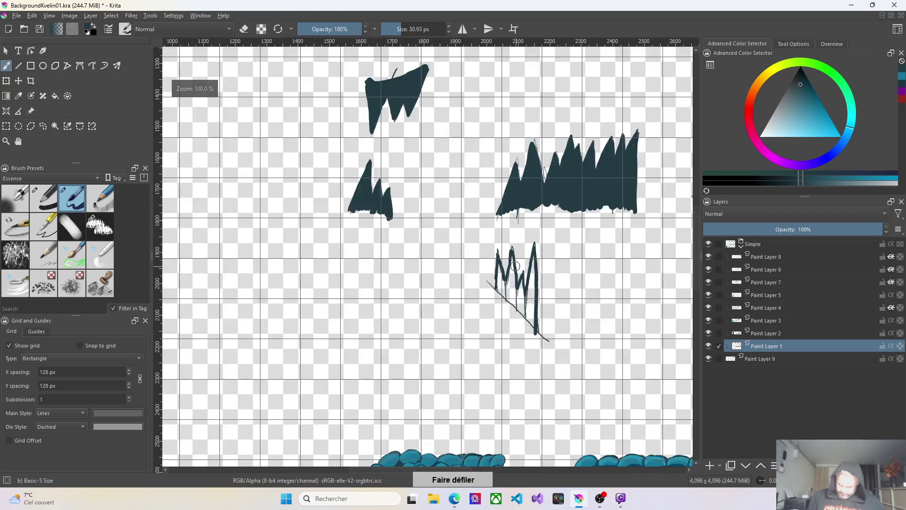
{"action": "scroll", "coordinate": [516, 266], "scroll_direction": "up", "scroll_amount": 1}
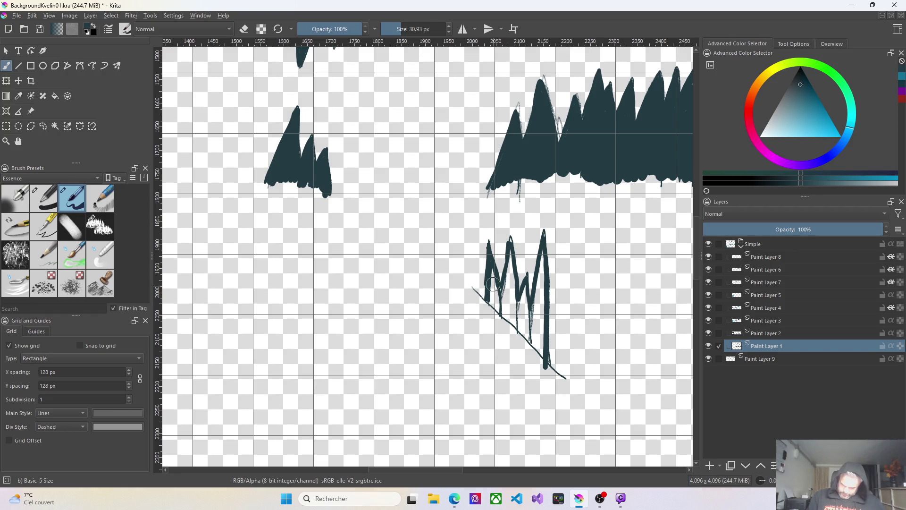
Thicken the lower zigzag tuft's left-side strokes with dark paint
{"action": "left_click_drag", "start_coordinate": [494, 271], "coordinate": [494, 295]}
{"action": "left_click_drag", "start_coordinate": [507, 248], "coordinate": [505, 296]}
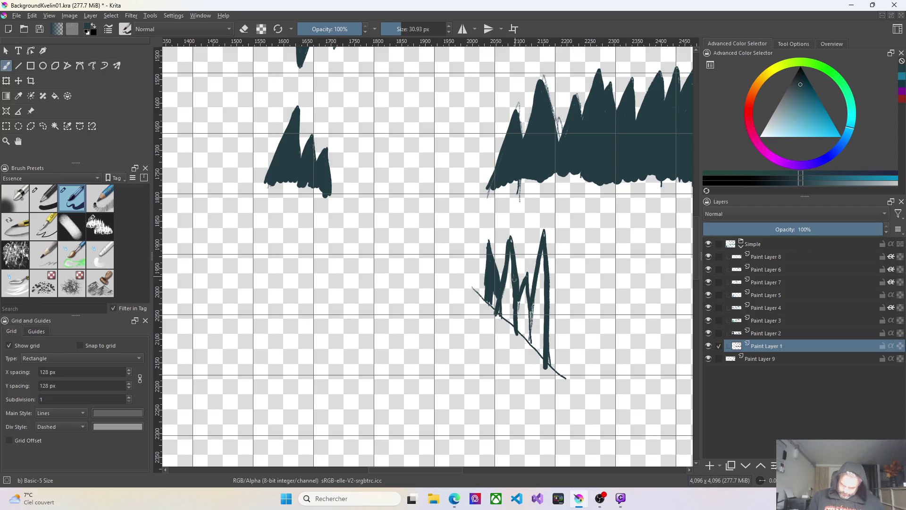
{"action": "left_click_drag", "start_coordinate": [512, 257], "coordinate": [512, 305]}
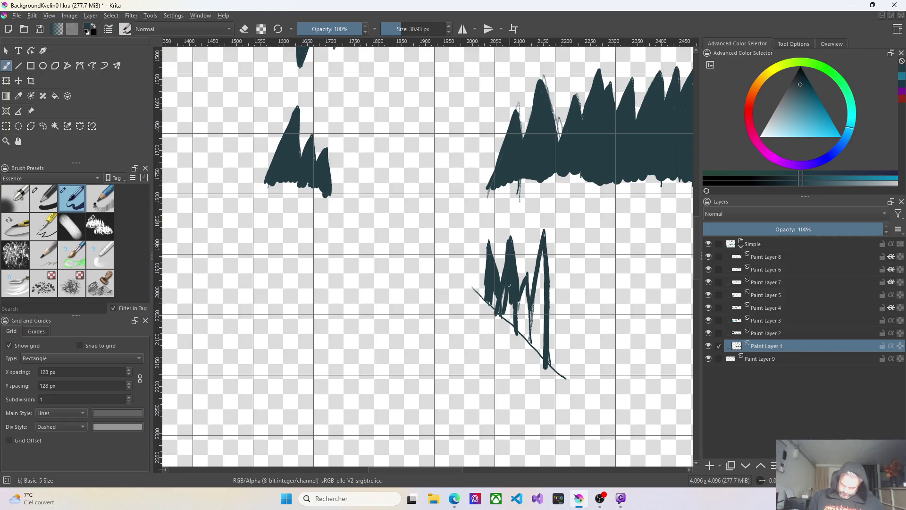
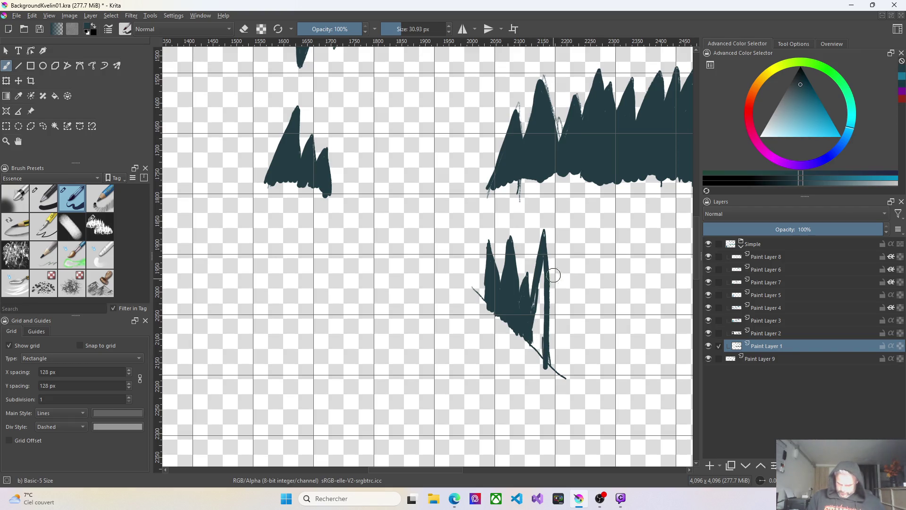
Thicken the lower spike's right edge so it reads as a solid dark teal shape
{"action": "left_click_drag", "start_coordinate": [544, 278], "coordinate": [544, 322]}
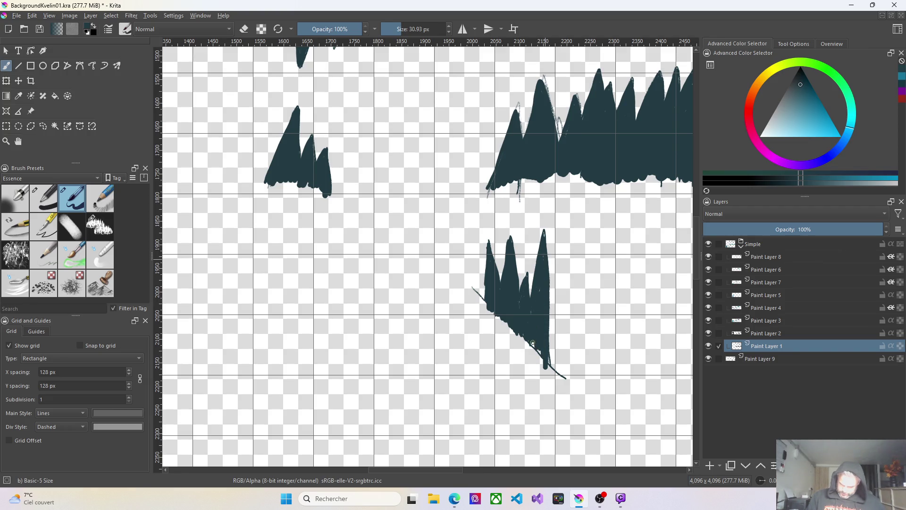
{"action": "right_click", "coordinate": [535, 308]}
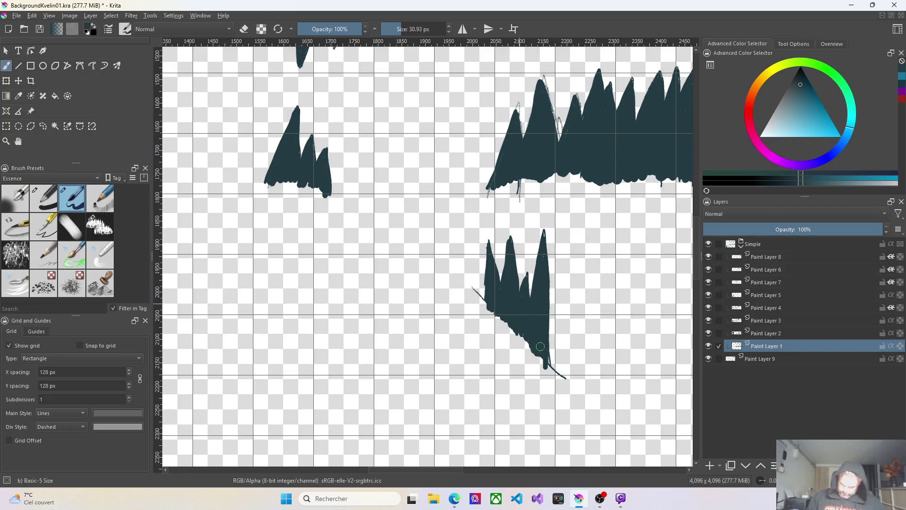
{"action": "scroll", "coordinate": [556, 299], "scroll_direction": "down", "scroll_amount": 2}
{"action": "scroll", "coordinate": [556, 298], "scroll_direction": "down", "scroll_amount": 1}
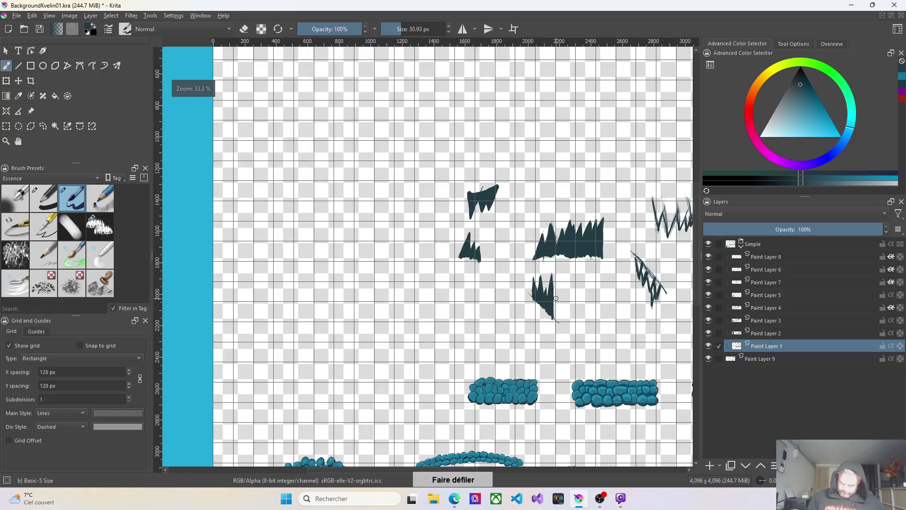
{"action": "scroll", "coordinate": [331, 279], "scroll_direction": "down", "scroll_amount": 1}
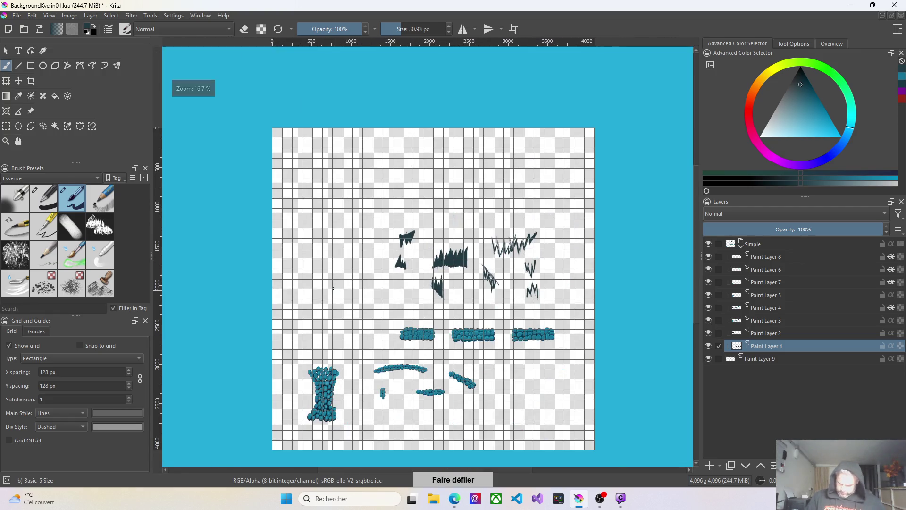
{"action": "scroll", "coordinate": [528, 289], "scroll_direction": "up", "scroll_amount": 2}
{"action": "scroll", "coordinate": [524, 289], "scroll_direction": "up", "scroll_amount": 2}
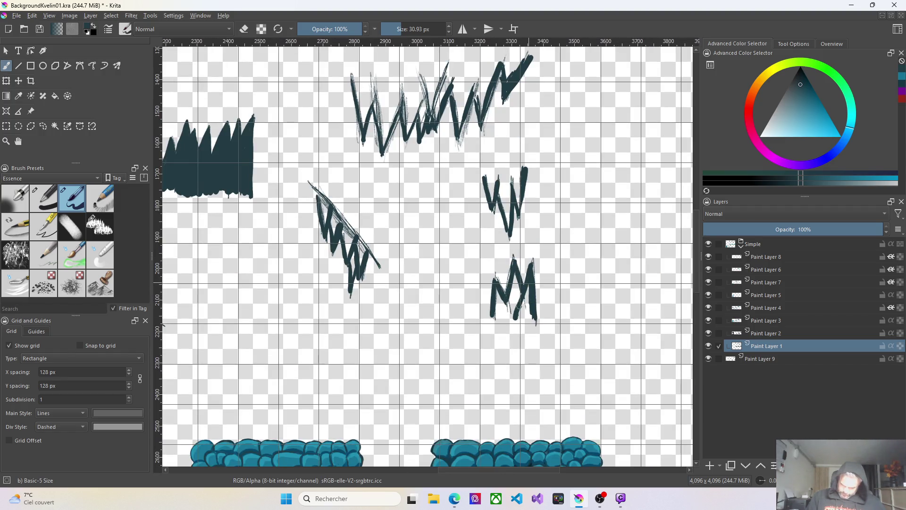
Fill the lower M sketch and the middle W sketch into solid dark teal rock shapes
{"action": "left_click_drag", "start_coordinate": [498, 290], "coordinate": [503, 313]}
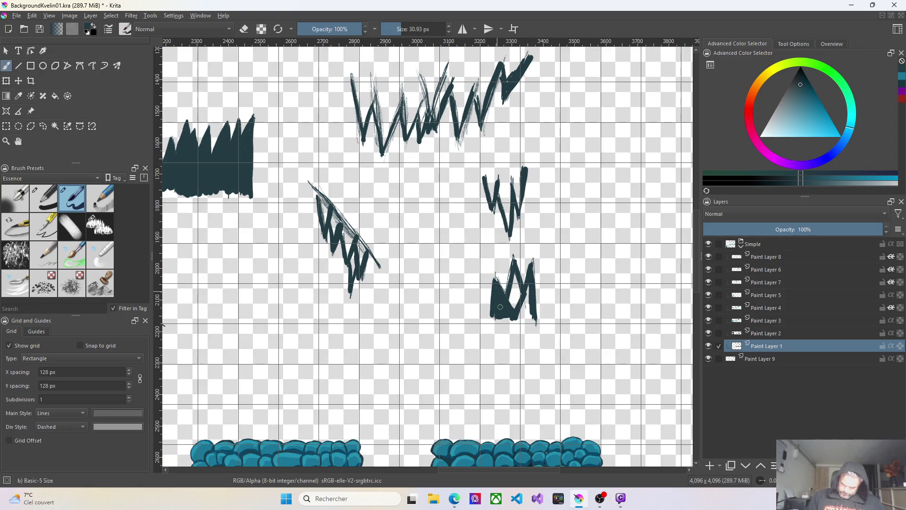
{"action": "mouse_move", "coordinate": [512, 276]}
{"action": "left_mouse_down"}
{"action": "mouse_move", "coordinate": [512, 304]}
{"action": "mouse_move", "coordinate": [520, 289]}
{"action": "mouse_move", "coordinate": [528, 311]}
{"action": "left_mouse_up"}
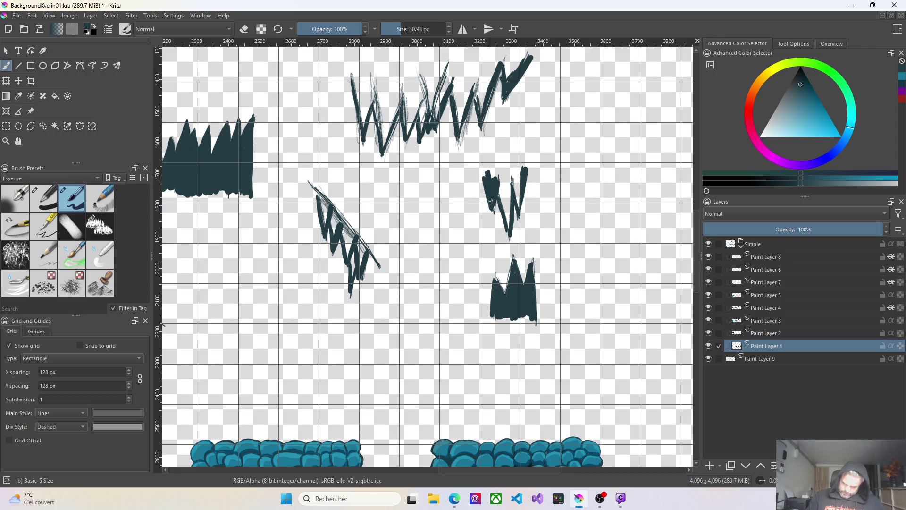
{"action": "left_click_drag", "start_coordinate": [495, 176], "coordinate": [507, 221]}
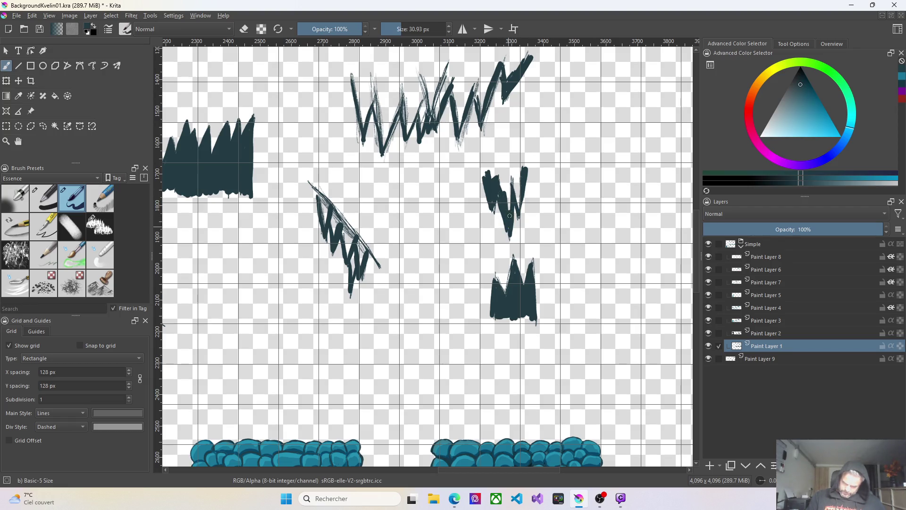
{"action": "mouse_move", "coordinate": [509, 216]}
{"action": "left_mouse_down"}
{"action": "mouse_move", "coordinate": [514, 169]}
{"action": "mouse_move", "coordinate": [499, 186]}
{"action": "left_mouse_up"}
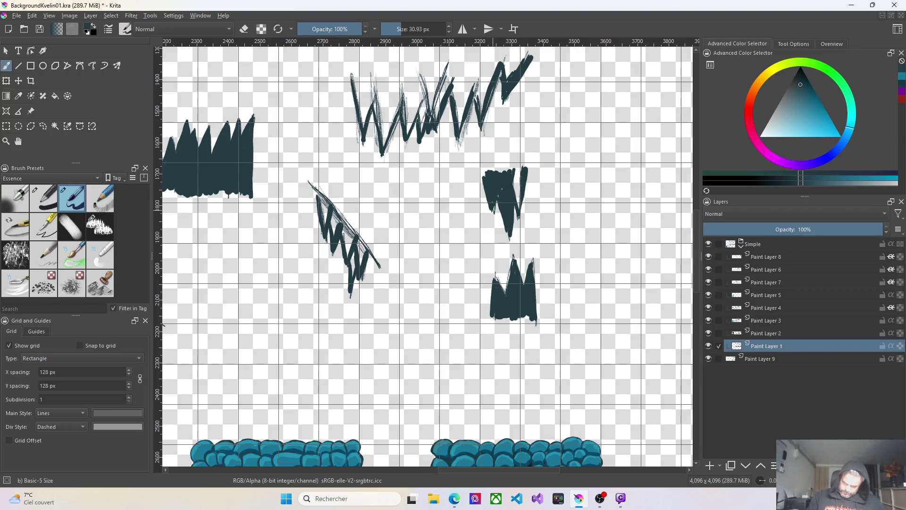
{"action": "left_click_drag", "start_coordinate": [505, 176], "coordinate": [521, 205]}
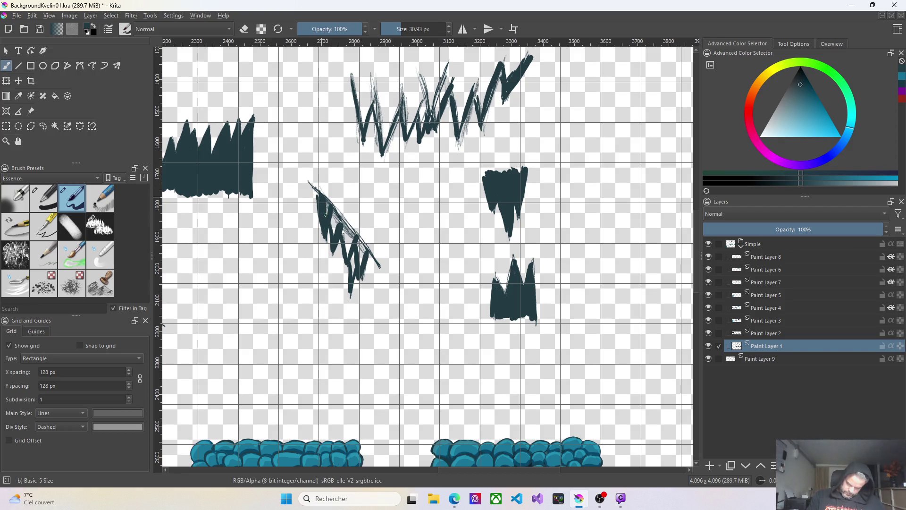
Fill the diagonal zigzag sketch on the left, closing the gaps between its prongs
{"action": "left_click_drag", "start_coordinate": [331, 206], "coordinate": [333, 221]}
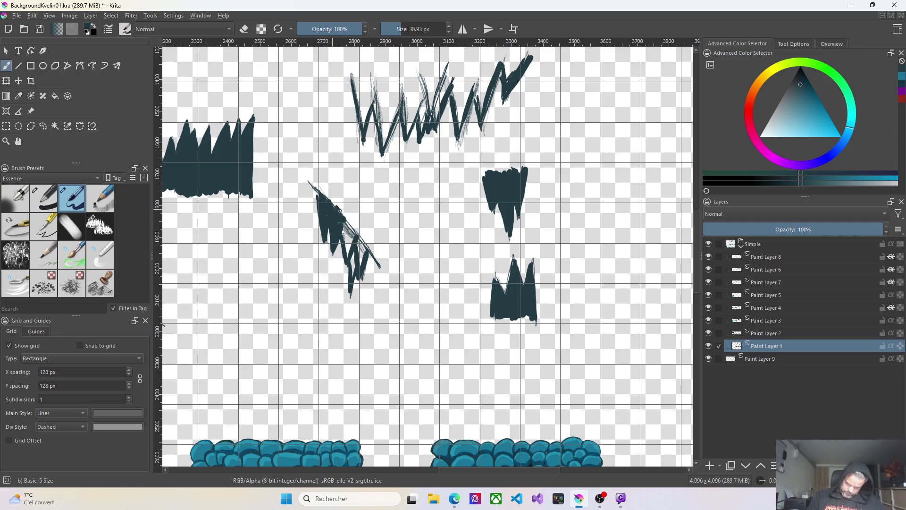
{"action": "mouse_move", "coordinate": [345, 229]}
{"action": "left_mouse_down"}
{"action": "mouse_move", "coordinate": [347, 250]}
{"action": "mouse_move", "coordinate": [343, 230]}
{"action": "left_mouse_up"}
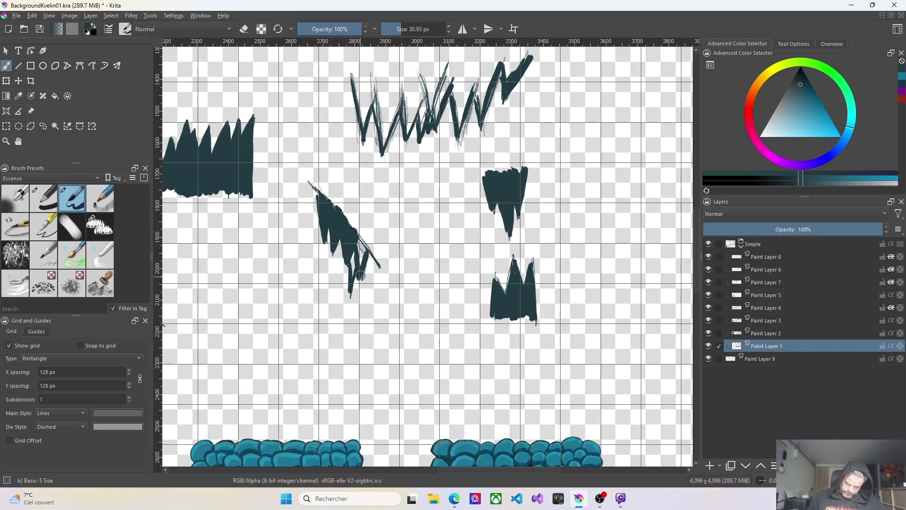
{"action": "left_click_drag", "start_coordinate": [355, 255], "coordinate": [351, 293]}
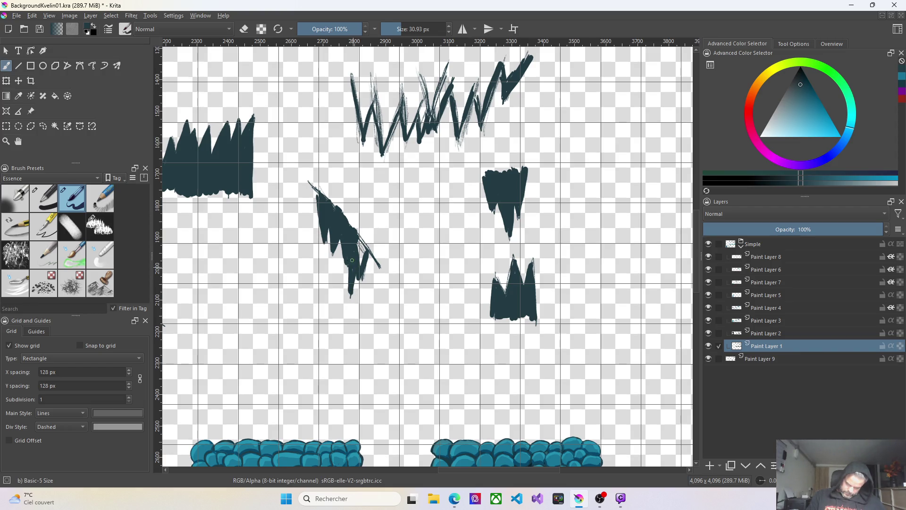
{"action": "left_click_drag", "start_coordinate": [363, 258], "coordinate": [364, 243]}
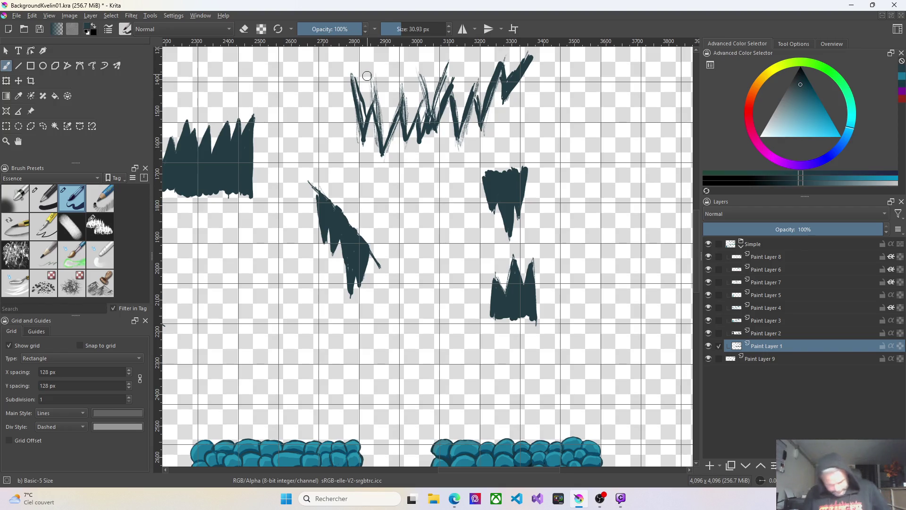
Hide the Paint Layer 9 sketch and touch up the dark shapes, undoing a stray peak stroke
{"action": "left_click", "coordinate": [709, 359]}
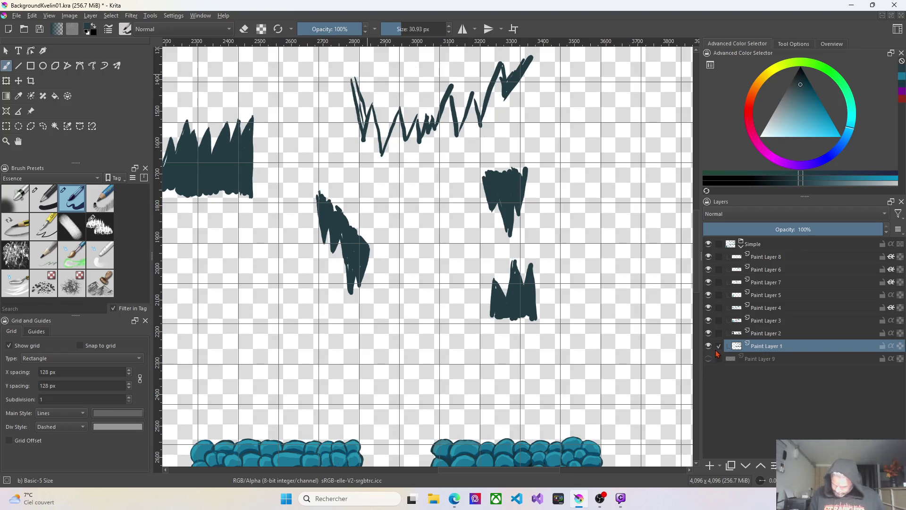
{"action": "left_click", "coordinate": [709, 358]}
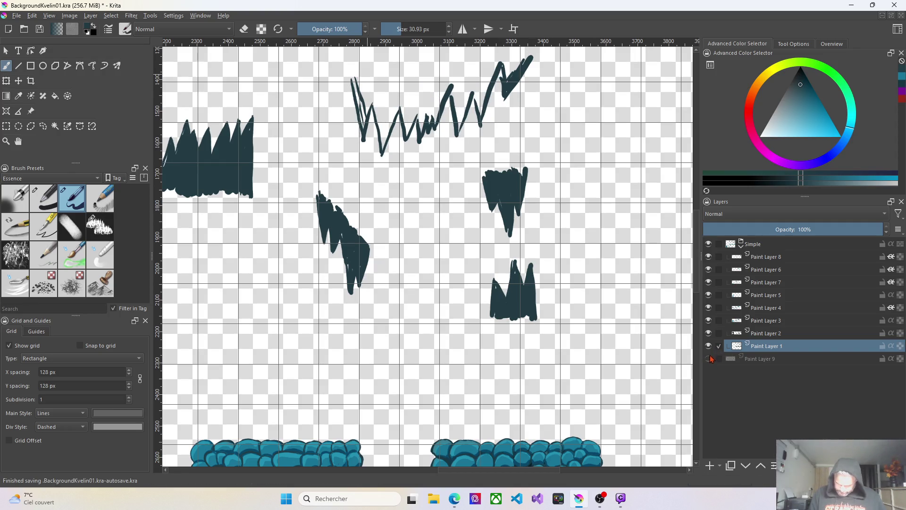
{"action": "left_click_drag", "start_coordinate": [344, 236], "coordinate": [349, 270]}
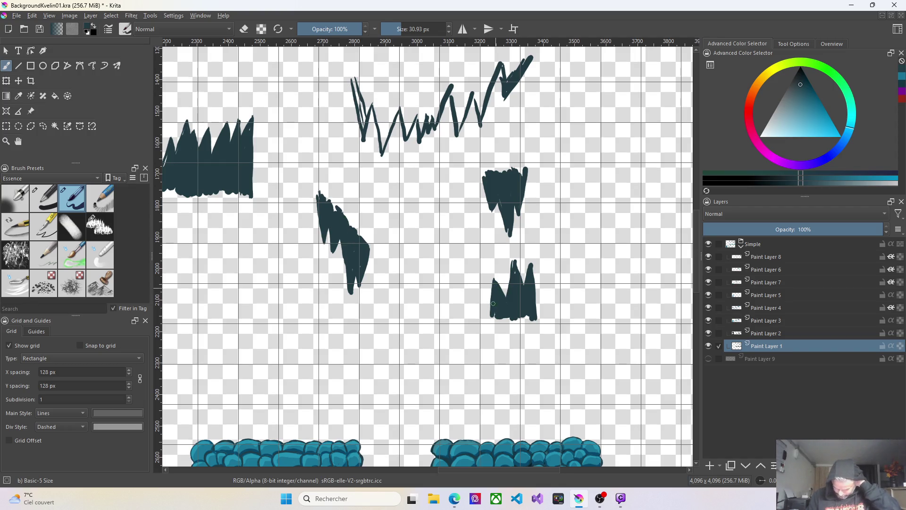
{"action": "left_click_drag", "start_coordinate": [519, 276], "coordinate": [513, 279]}
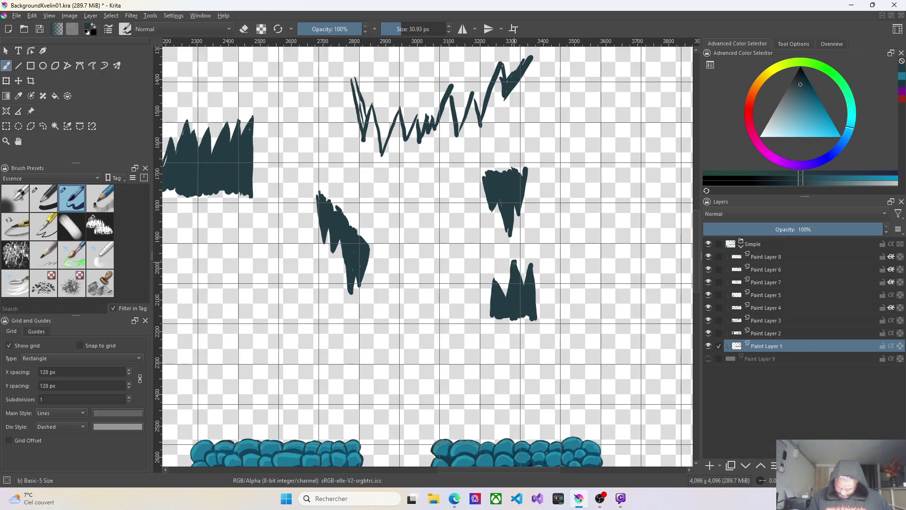
{"action": "key", "text": "ctrl+z"}
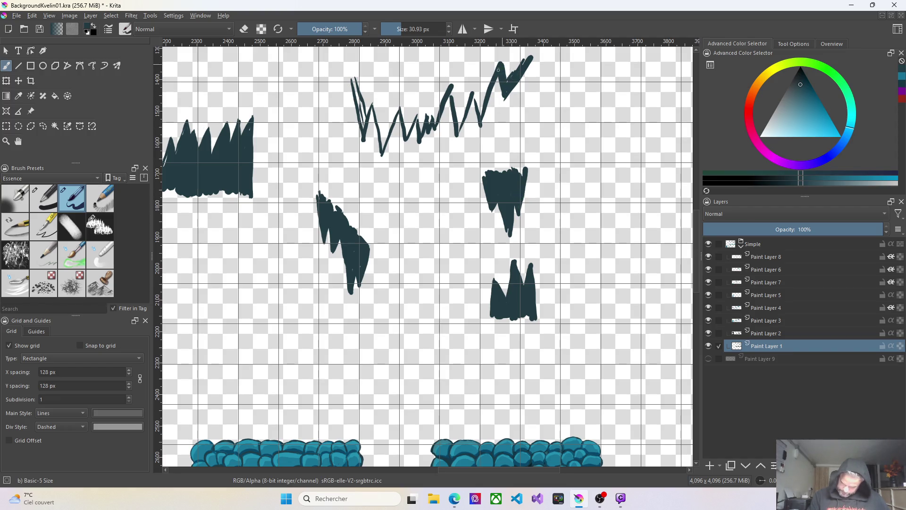
Fill the top zigzag's right end and middle section with solid dark teal, undoing one bad stroke
{"action": "left_click_drag", "start_coordinate": [521, 65], "coordinate": [507, 74]}
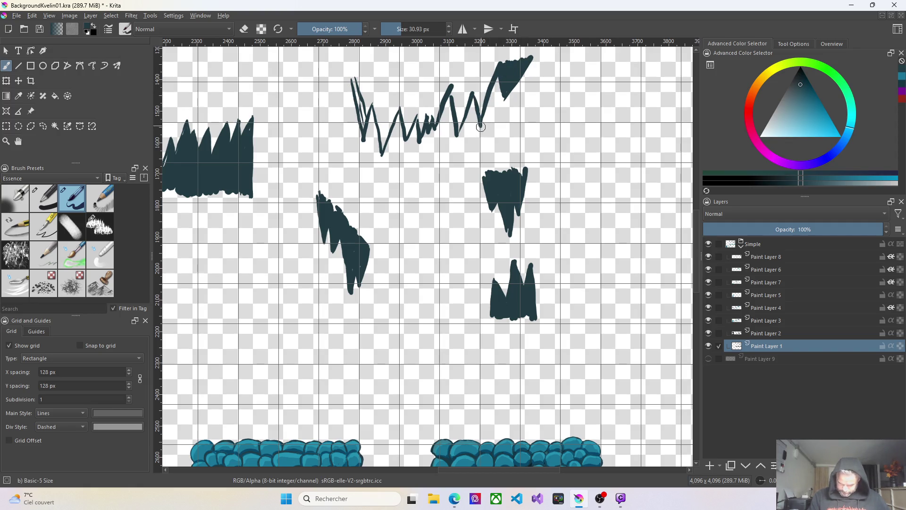
{"action": "mouse_move", "coordinate": [481, 113]}
{"action": "left_mouse_down"}
{"action": "mouse_move", "coordinate": [492, 80]}
{"action": "mouse_move", "coordinate": [457, 123]}
{"action": "mouse_move", "coordinate": [468, 81]}
{"action": "left_mouse_up"}
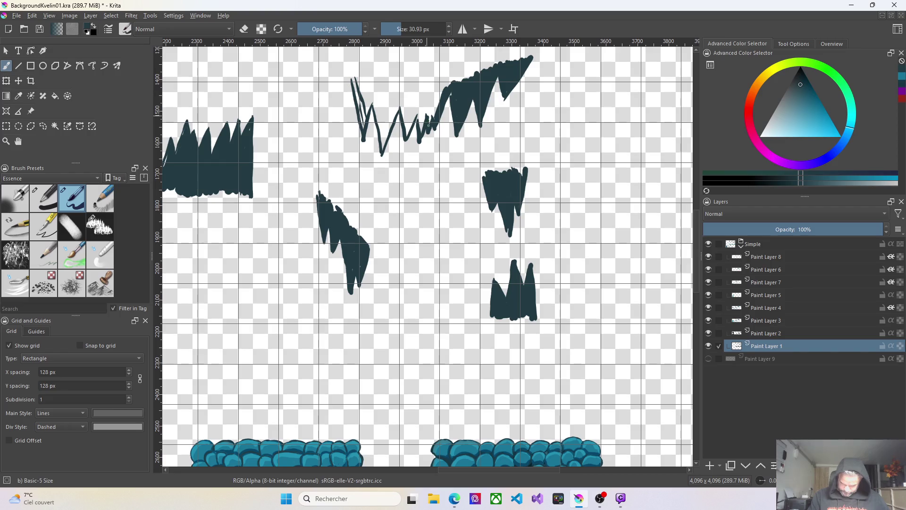
{"action": "mouse_move", "coordinate": [423, 117]}
{"action": "left_mouse_down"}
{"action": "mouse_move", "coordinate": [420, 95]}
{"action": "mouse_move", "coordinate": [437, 93]}
{"action": "left_mouse_up"}
{"action": "mouse_move", "coordinate": [438, 100]}
{"action": "left_mouse_down"}
{"action": "mouse_move", "coordinate": [423, 99]}
{"action": "mouse_move", "coordinate": [433, 93]}
{"action": "mouse_move", "coordinate": [422, 124]}
{"action": "mouse_move", "coordinate": [425, 80]}
{"action": "left_mouse_up"}
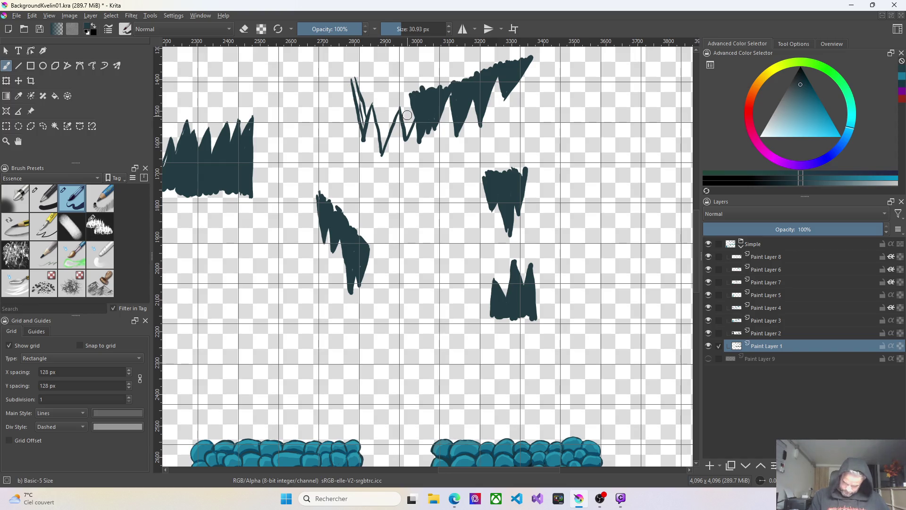
{"action": "mouse_move", "coordinate": [405, 114]}
{"action": "left_mouse_down"}
{"action": "mouse_move", "coordinate": [409, 132]}
{"action": "mouse_move", "coordinate": [398, 95]}
{"action": "left_mouse_up"}
{"action": "left_click_drag", "start_coordinate": [407, 135], "coordinate": [416, 113]}
{"action": "key", "text": "ctrl+z"}
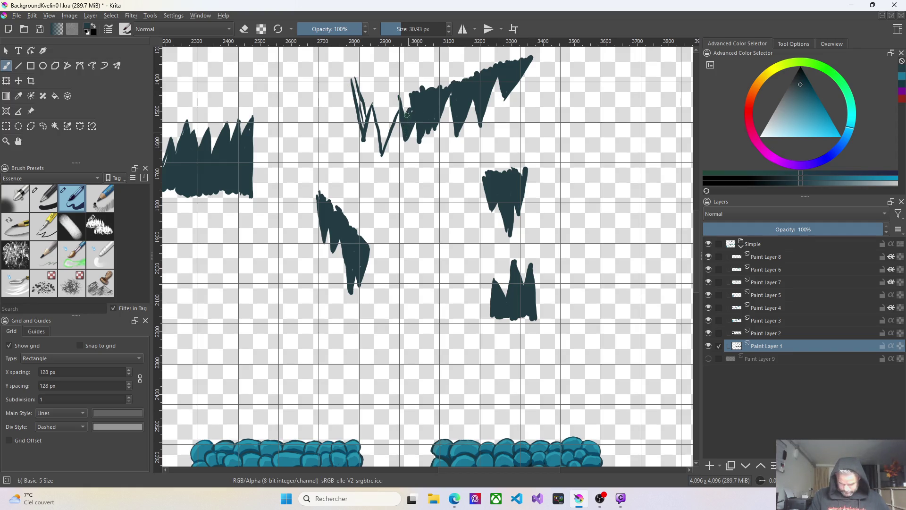
{"action": "mouse_move", "coordinate": [413, 105]}
{"action": "left_mouse_down"}
{"action": "mouse_move", "coordinate": [405, 100]}
{"action": "mouse_move", "coordinate": [418, 91]}
{"action": "left_mouse_up"}
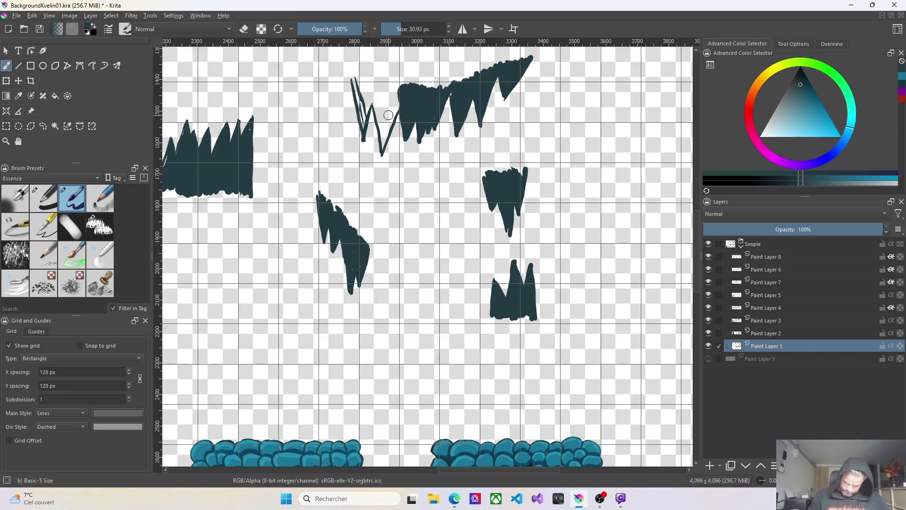
{"action": "left_click_drag", "start_coordinate": [354, 81], "coordinate": [362, 122]}
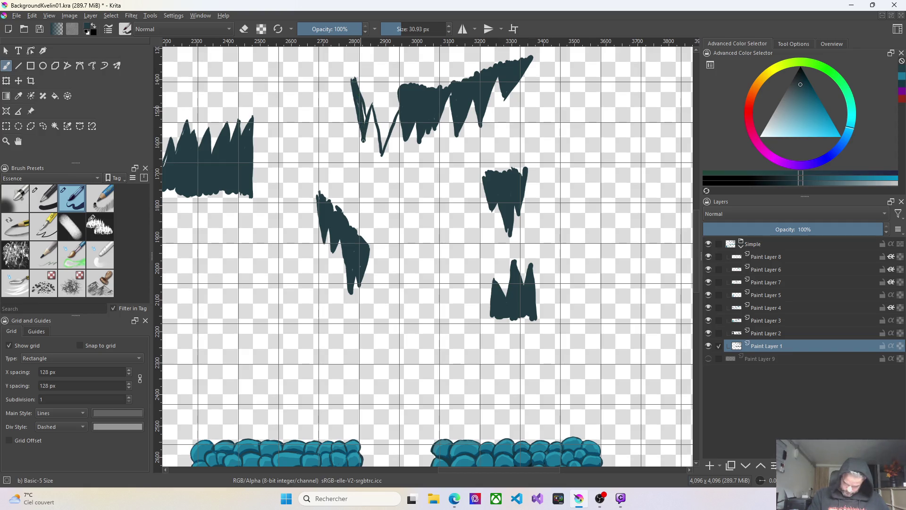
Fill the top zigzag's upper-left spike and the gap beside its thin diagonal line
{"action": "left_click_drag", "start_coordinate": [369, 123], "coordinate": [366, 100]}
{"action": "mouse_move", "coordinate": [365, 85]}
{"action": "left_mouse_down"}
{"action": "mouse_move", "coordinate": [382, 86]}
{"action": "mouse_move", "coordinate": [383, 152]}
{"action": "mouse_move", "coordinate": [397, 93]}
{"action": "mouse_move", "coordinate": [384, 148]}
{"action": "mouse_move", "coordinate": [393, 109]}
{"action": "mouse_move", "coordinate": [376, 100]}
{"action": "mouse_move", "coordinate": [385, 149]}
{"action": "left_mouse_up"}
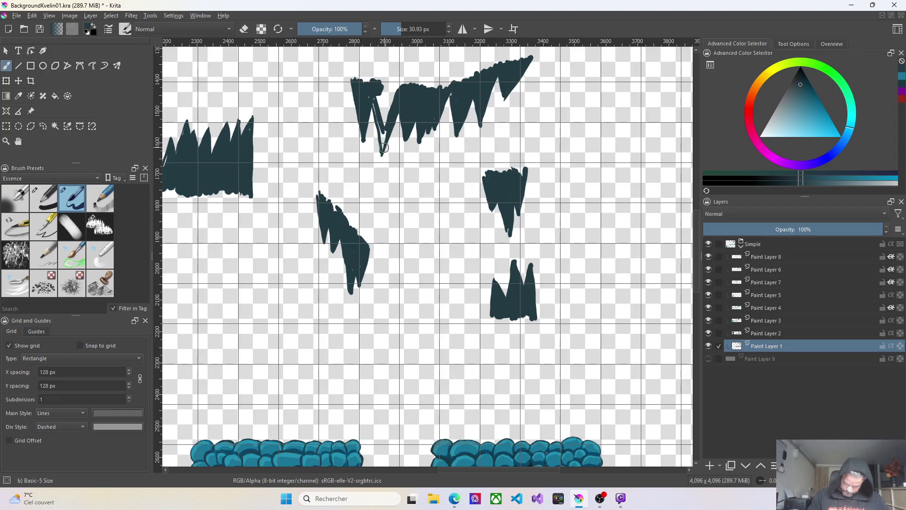
{"action": "mouse_move", "coordinate": [397, 95]}
{"action": "left_mouse_down"}
{"action": "mouse_move", "coordinate": [388, 117]}
{"action": "mouse_move", "coordinate": [387, 100]}
{"action": "mouse_move", "coordinate": [382, 113]}
{"action": "mouse_move", "coordinate": [377, 97]}
{"action": "mouse_move", "coordinate": [375, 112]}
{"action": "left_mouse_up"}
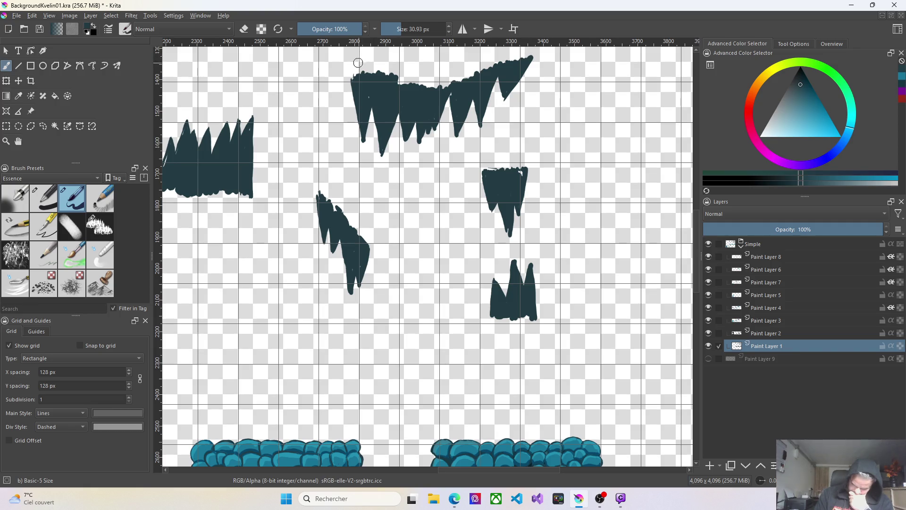
Paint a continuous top edge with a rounded left corner, and fill the middle-right shape's corner
{"action": "left_click_drag", "start_coordinate": [367, 65], "coordinate": [428, 83]}
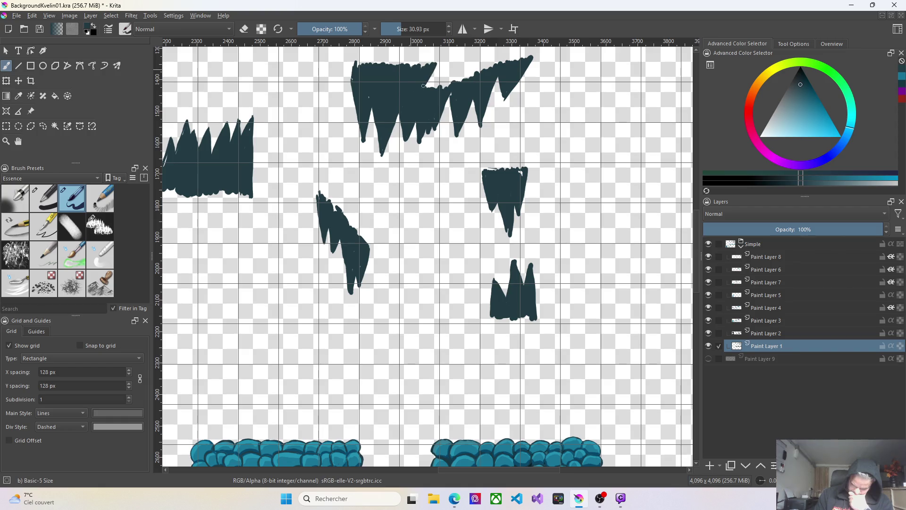
{"action": "mouse_move", "coordinate": [441, 74]}
{"action": "left_mouse_down"}
{"action": "mouse_move", "coordinate": [444, 87]}
{"action": "mouse_move", "coordinate": [462, 85]}
{"action": "left_mouse_up"}
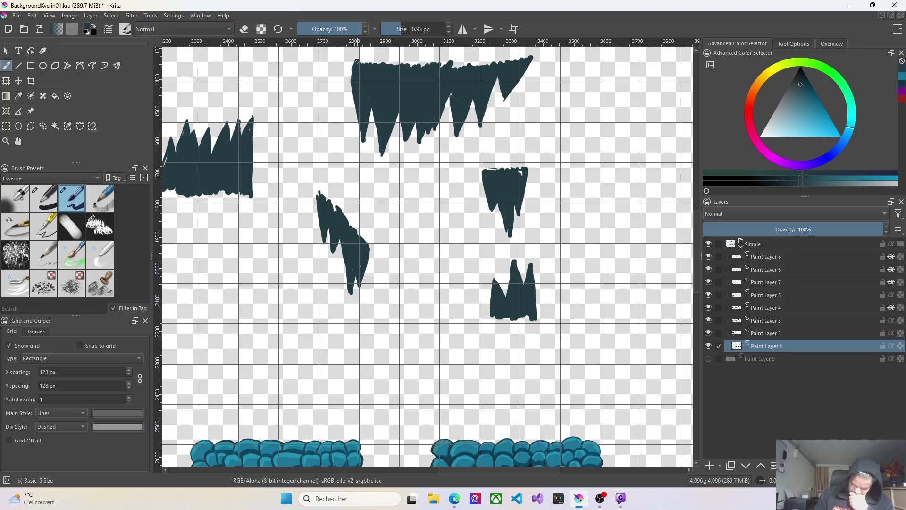
{"action": "left_click_drag", "start_coordinate": [349, 61], "coordinate": [358, 58]}
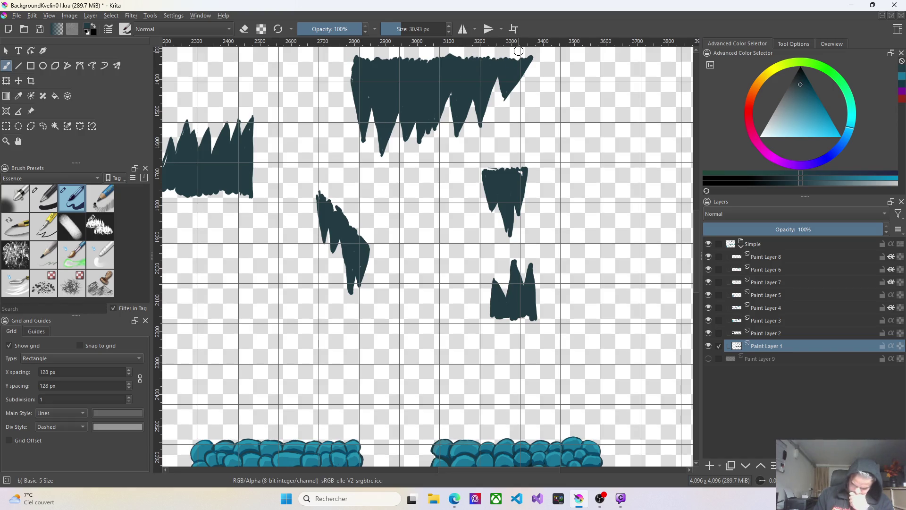
{"action": "left_click_drag", "start_coordinate": [514, 161], "coordinate": [489, 169]}
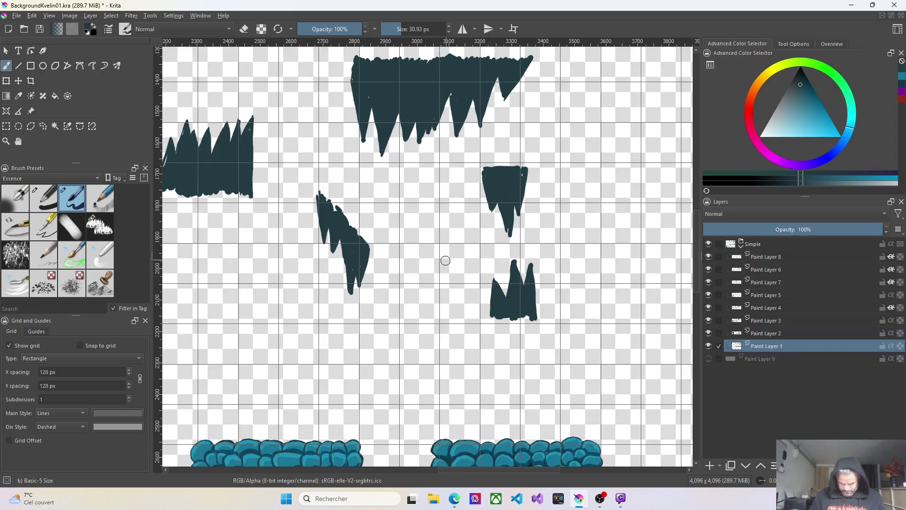
{"action": "scroll", "coordinate": [341, 303], "scroll_direction": "down", "scroll_amount": 4}
{"action": "scroll", "coordinate": [341, 303], "scroll_direction": "up", "scroll_amount": 1}
{"action": "scroll", "coordinate": [340, 304], "scroll_direction": "up", "scroll_amount": 2}
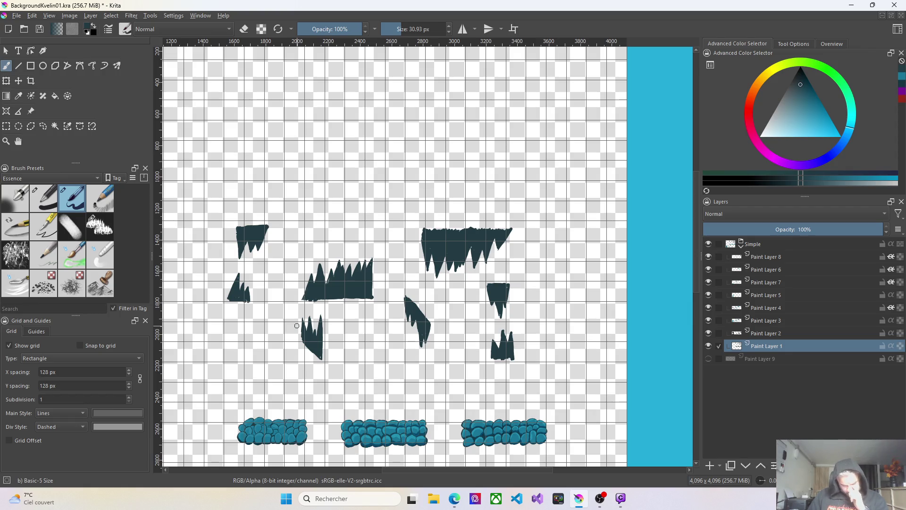
Pick a lighter teal in the colour triangle and switch to Paint Layer 2
{"action": "left_click", "coordinate": [902, 84]}
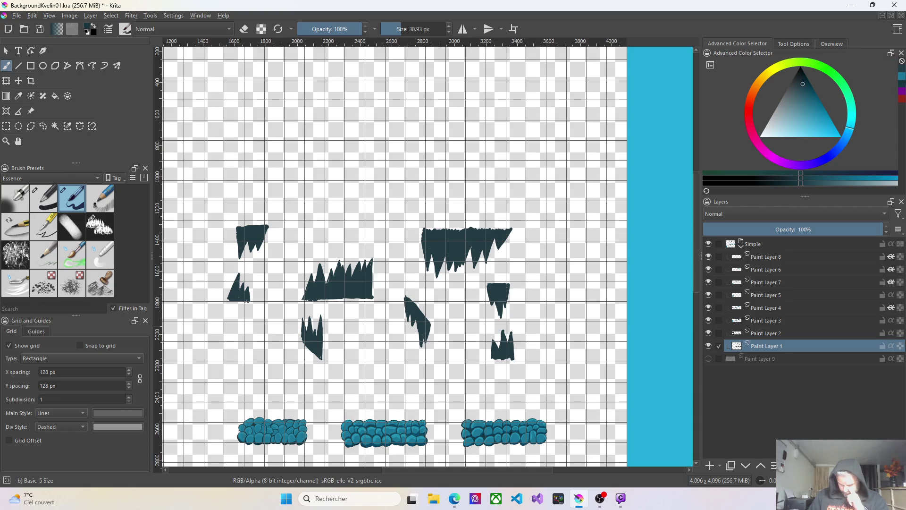
{"action": "left_click", "coordinate": [765, 335]}
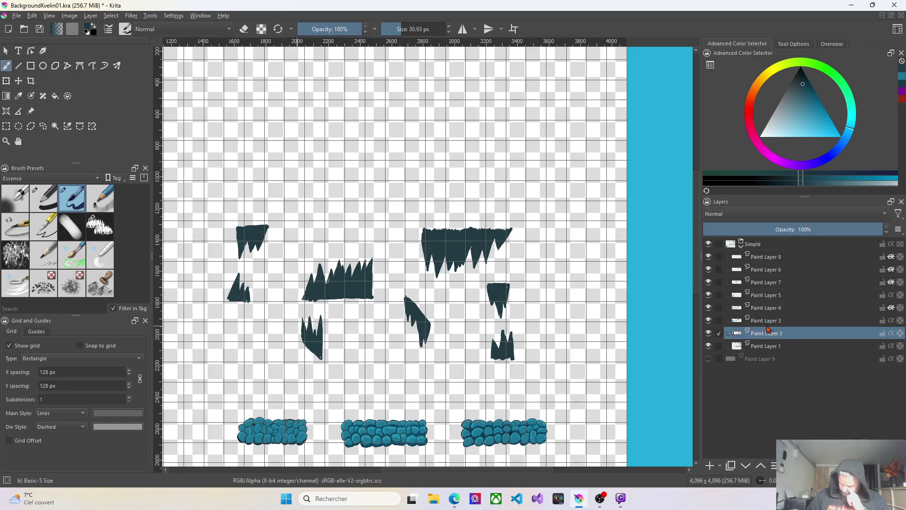
On Paint Layer 3, paint light teal highlights along the left, middle and right spikes of the upper-left stalactite
{"action": "left_click", "coordinate": [768, 322]}
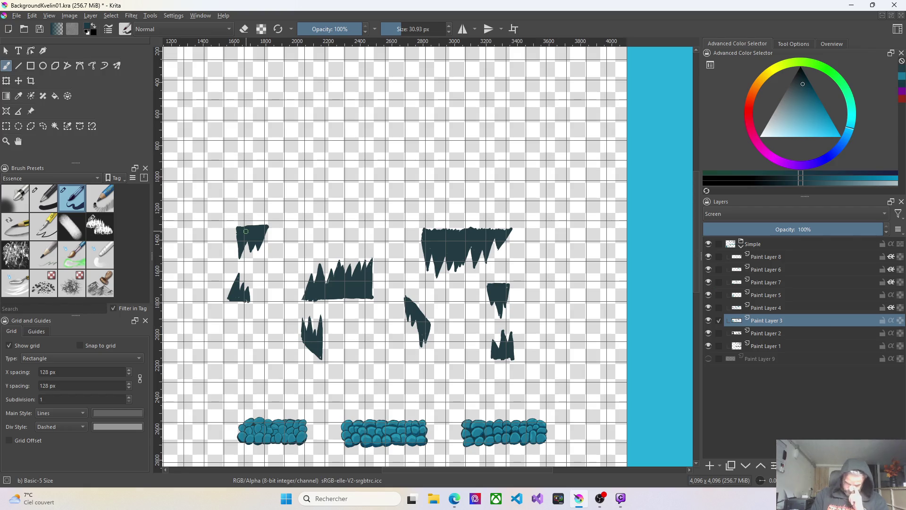
{"action": "scroll", "coordinate": [245, 235], "scroll_direction": "up", "scroll_amount": 4}
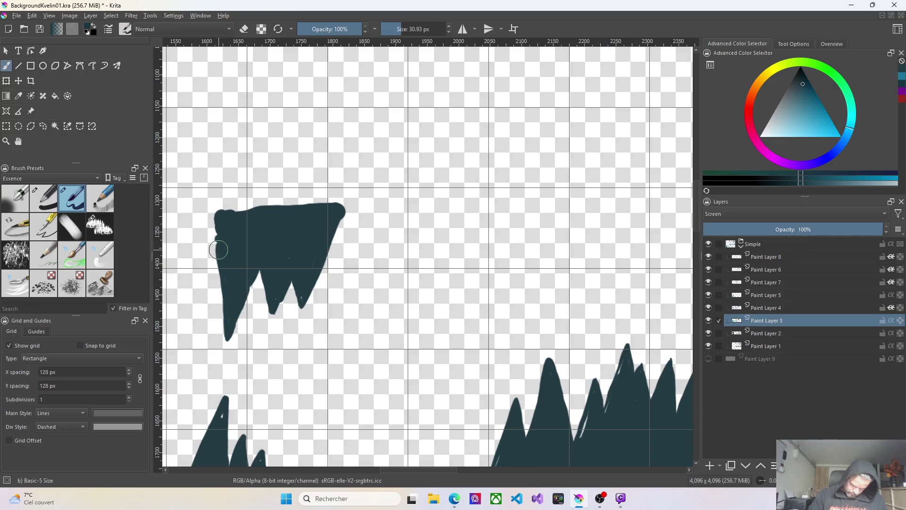
{"action": "left_click_drag", "start_coordinate": [225, 322], "coordinate": [221, 270]}
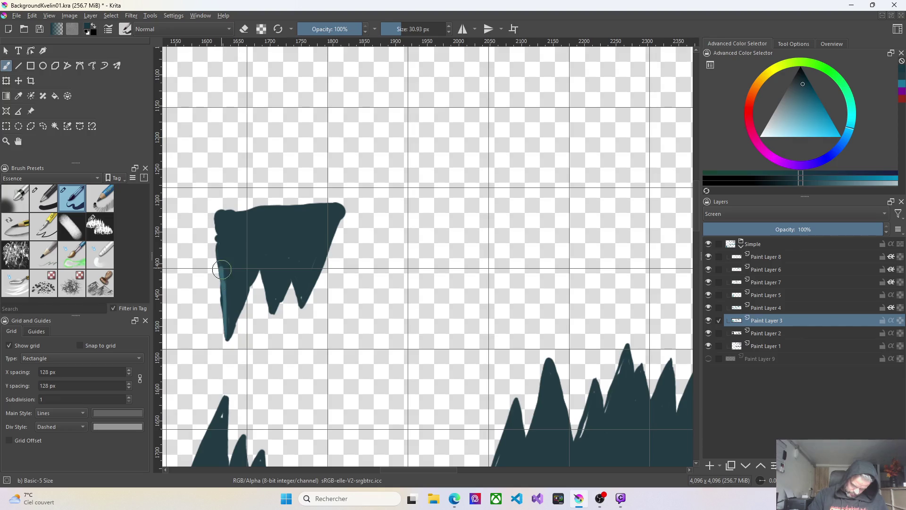
{"action": "mouse_move", "coordinate": [234, 308]}
{"action": "left_mouse_down"}
{"action": "mouse_move", "coordinate": [228, 335]}
{"action": "mouse_move", "coordinate": [259, 270]}
{"action": "left_mouse_up"}
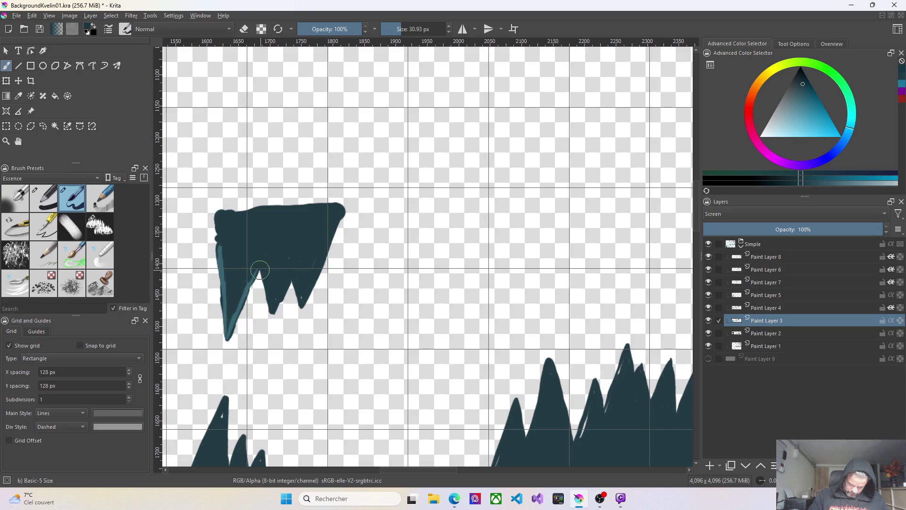
{"action": "left_click_drag", "start_coordinate": [271, 312], "coordinate": [303, 241]}
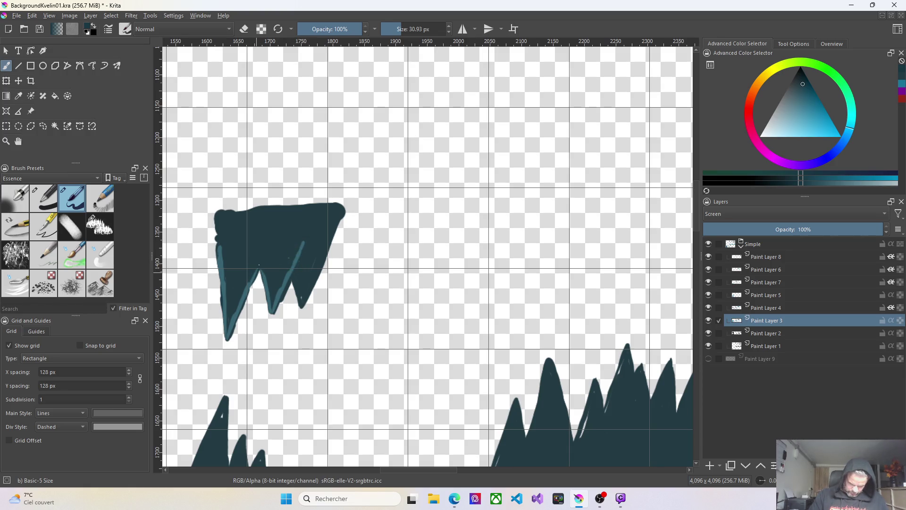
{"action": "left_click_drag", "start_coordinate": [251, 276], "coordinate": [268, 238]}
{"action": "left_click_drag", "start_coordinate": [307, 270], "coordinate": [314, 258]}
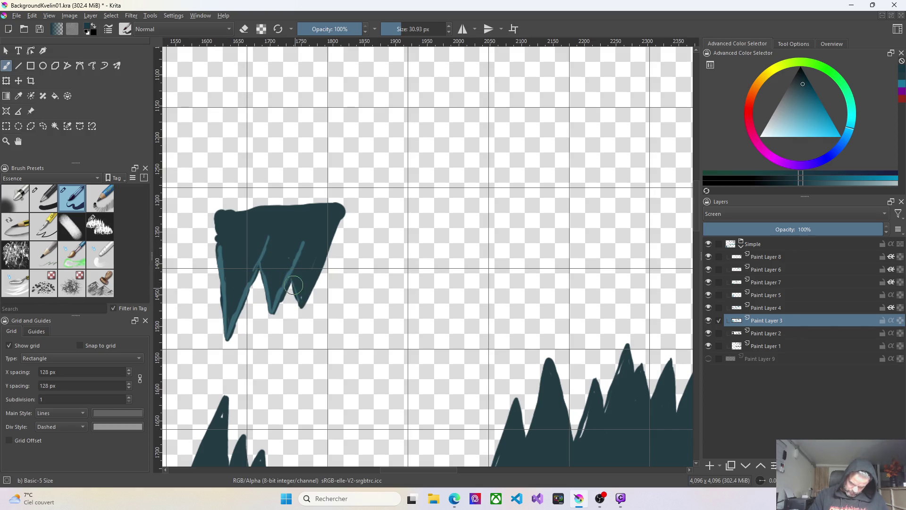
{"action": "left_click_drag", "start_coordinate": [292, 283], "coordinate": [300, 305]}
{"action": "mouse_move", "coordinate": [317, 263]}
{"action": "left_mouse_down"}
{"action": "mouse_move", "coordinate": [305, 298]}
{"action": "mouse_move", "coordinate": [331, 231]}
{"action": "left_mouse_up"}
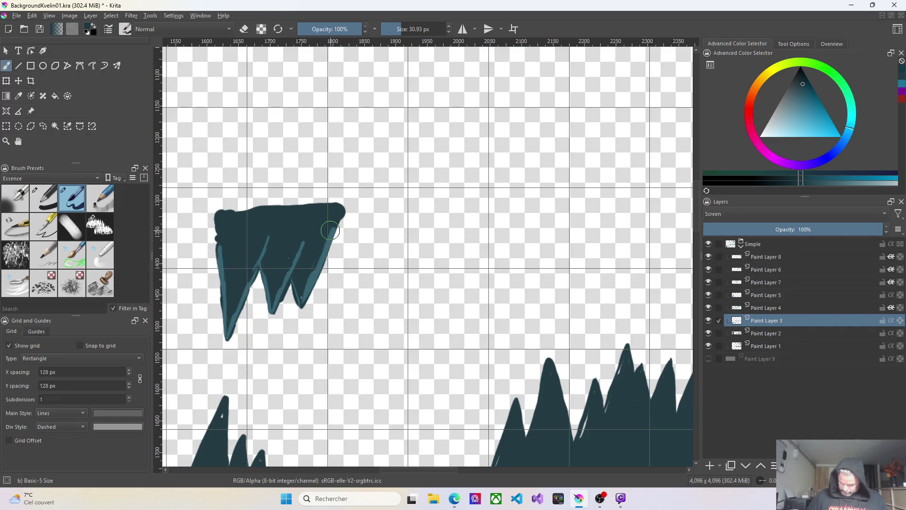
{"action": "scroll", "coordinate": [478, 376], "scroll_direction": "down", "scroll_amount": 2}
{"action": "scroll", "coordinate": [465, 363], "scroll_direction": "down", "scroll_amount": 1}
{"action": "scroll", "coordinate": [322, 360], "scroll_direction": "up", "scroll_amount": 2}
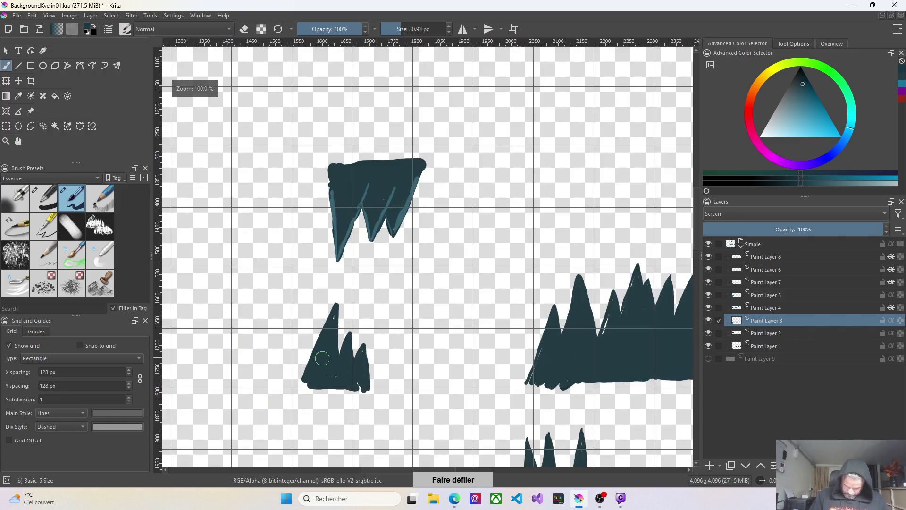
{"action": "scroll", "coordinate": [323, 359], "scroll_direction": "up", "scroll_amount": 2}
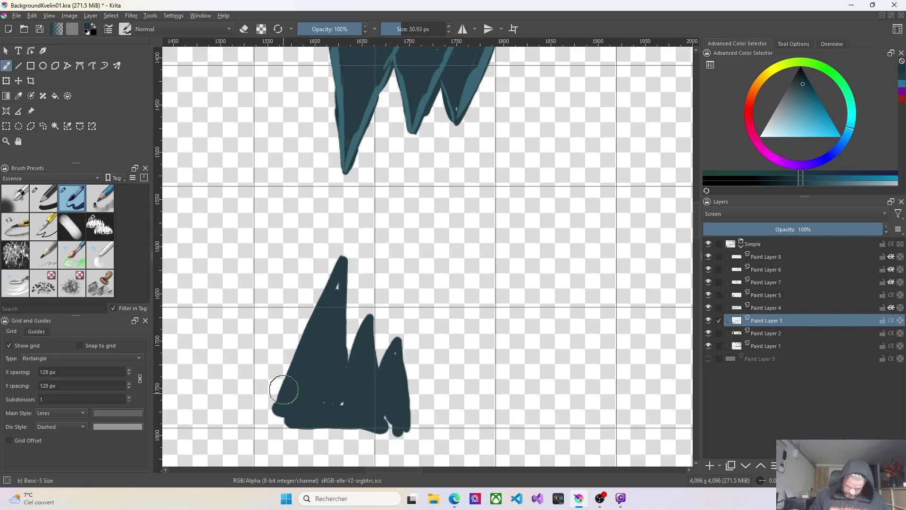
Paint light teal highlights down both edges of the tall, middle and right peaks of the small rock
{"action": "left_click_drag", "start_coordinate": [337, 262], "coordinate": [315, 311]}
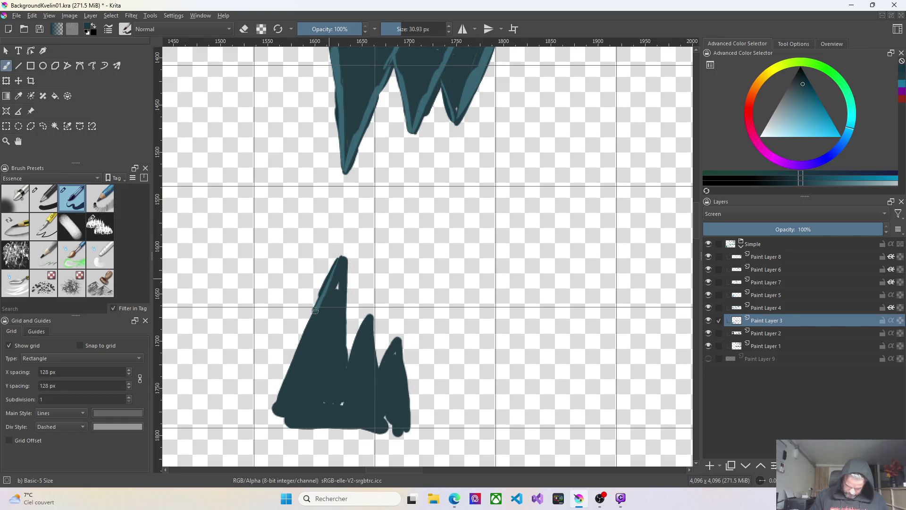
{"action": "left_click_drag", "start_coordinate": [315, 310], "coordinate": [280, 400]}
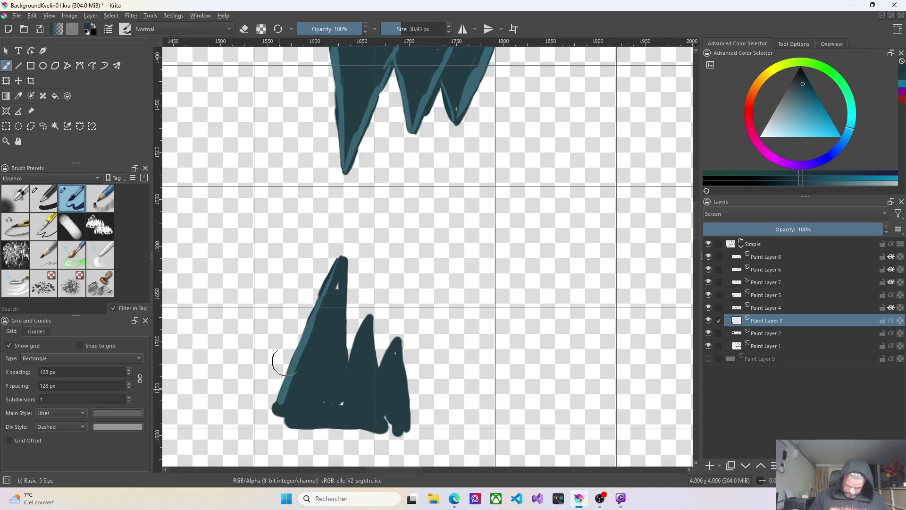
{"action": "left_click_drag", "start_coordinate": [344, 260], "coordinate": [345, 343]}
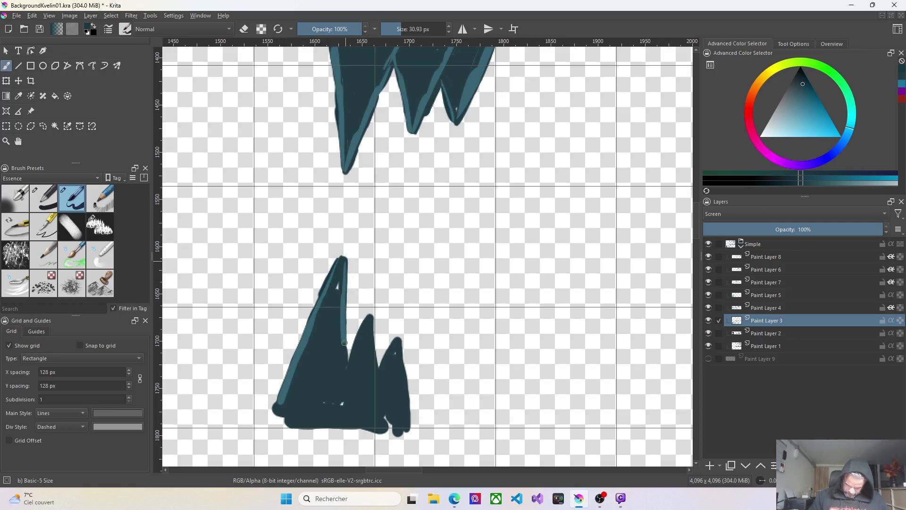
{"action": "left_click_drag", "start_coordinate": [368, 317], "coordinate": [340, 395]}
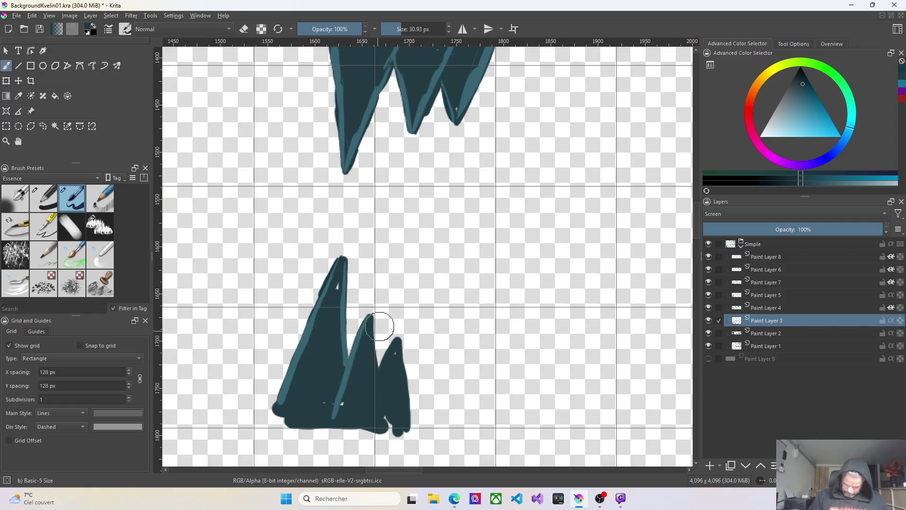
{"action": "left_click_drag", "start_coordinate": [371, 319], "coordinate": [376, 369]}
{"action": "mouse_move", "coordinate": [372, 317]}
{"action": "left_mouse_down"}
{"action": "mouse_move", "coordinate": [385, 391]}
{"action": "mouse_move", "coordinate": [394, 357]}
{"action": "mouse_move", "coordinate": [381, 374]}
{"action": "left_mouse_up"}
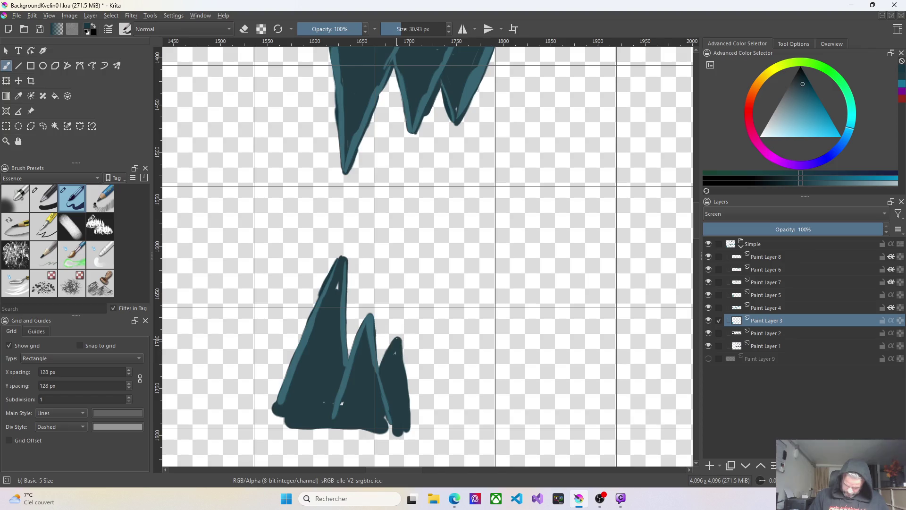
{"action": "left_click_drag", "start_coordinate": [399, 340], "coordinate": [407, 431]}
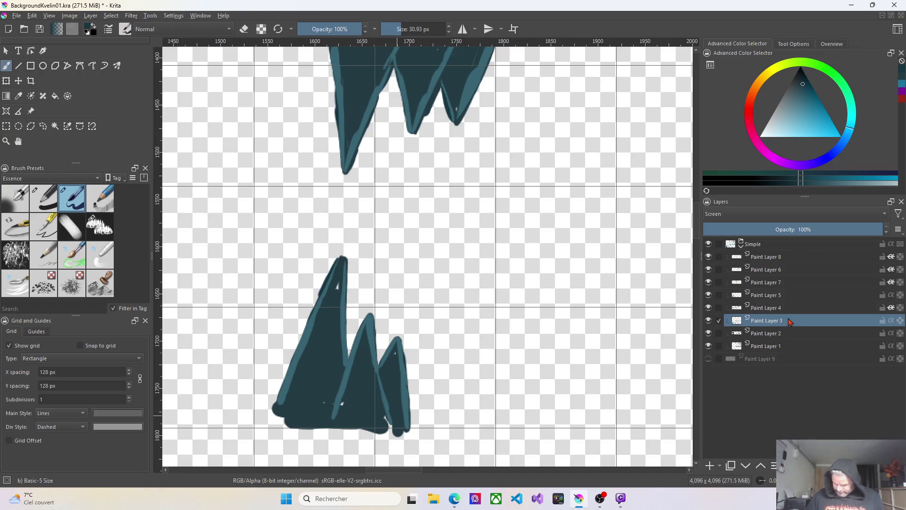
{"action": "scroll", "coordinate": [677, 335], "scroll_direction": "down", "scroll_amount": 1}
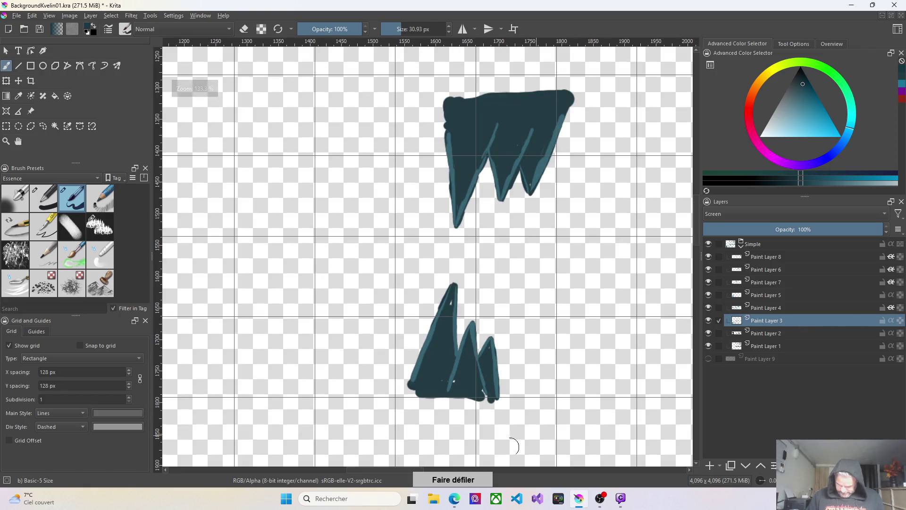
Highlight both edges of the ridge's left peak and the tall peak's right edge in light teal
{"action": "left_click_drag", "start_coordinate": [384, 471], "coordinate": [410, 434]}
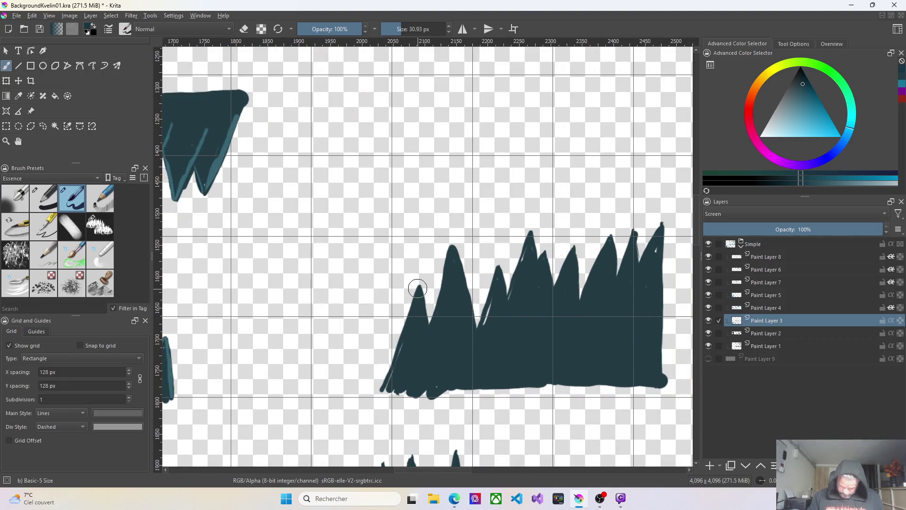
{"action": "left_click_drag", "start_coordinate": [418, 292], "coordinate": [383, 388]}
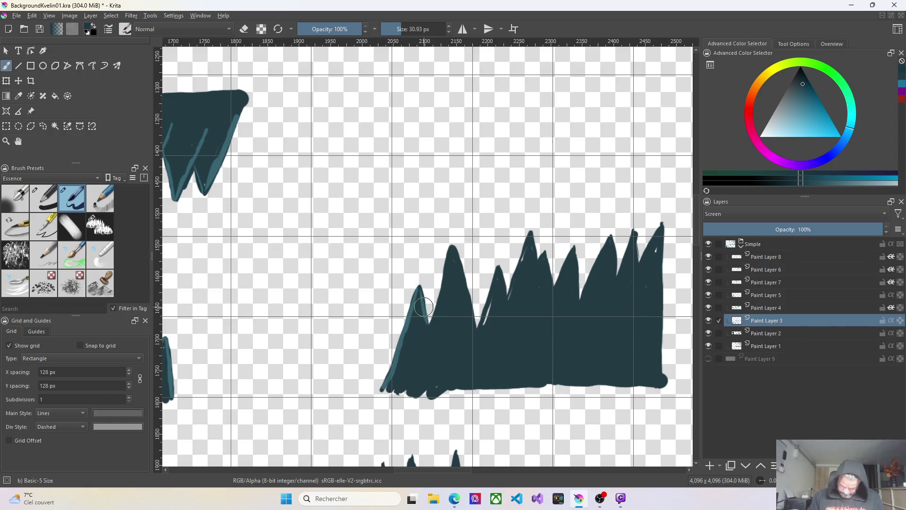
{"action": "left_click_drag", "start_coordinate": [433, 317], "coordinate": [407, 391]}
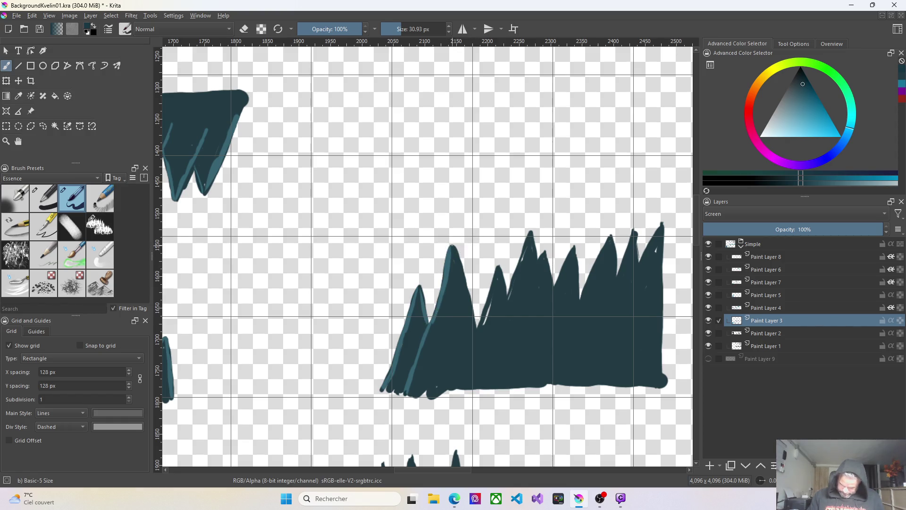
{"action": "left_click_drag", "start_coordinate": [461, 263], "coordinate": [485, 376]}
Highlight the edges of the third peak, the tall central peak and the next peak along the ridge
{"action": "left_click_drag", "start_coordinate": [499, 265], "coordinate": [488, 303]}
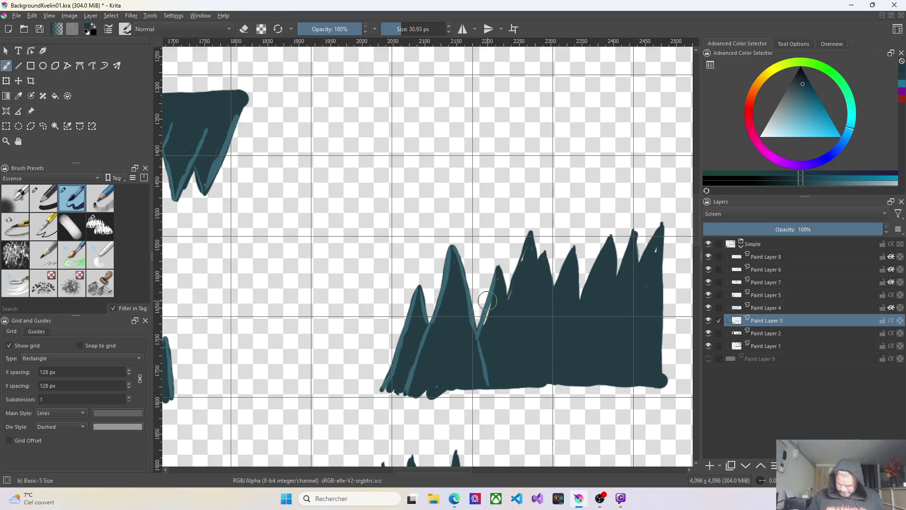
{"action": "left_click_drag", "start_coordinate": [500, 265], "coordinate": [511, 306]}
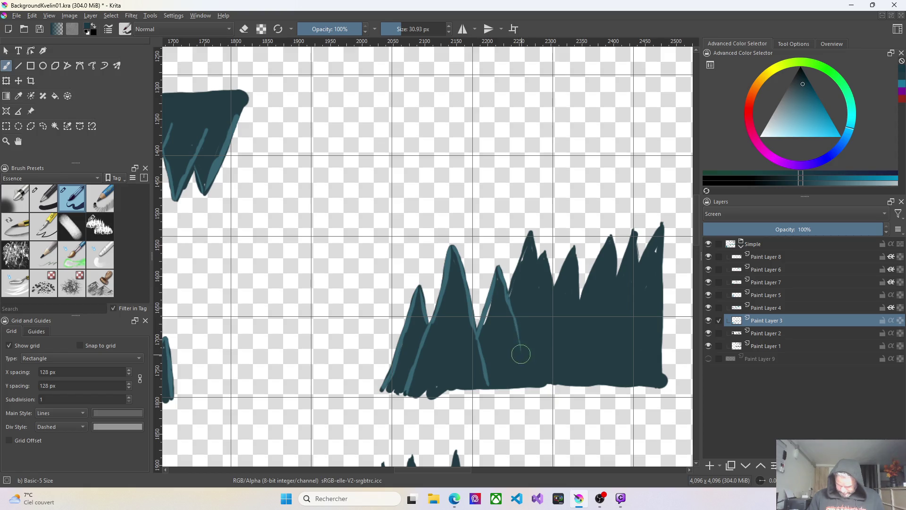
{"action": "left_click_drag", "start_coordinate": [521, 353], "coordinate": [526, 377]}
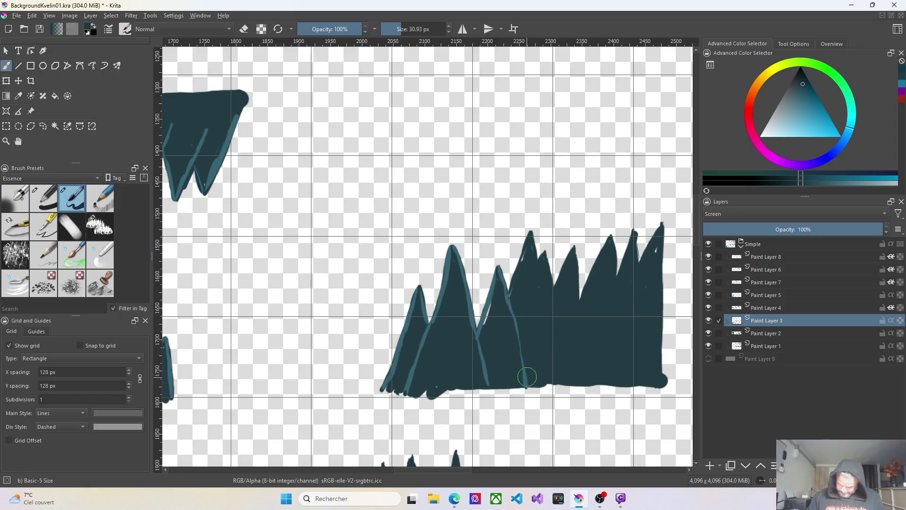
{"action": "left_click_drag", "start_coordinate": [530, 235], "coordinate": [519, 267]}
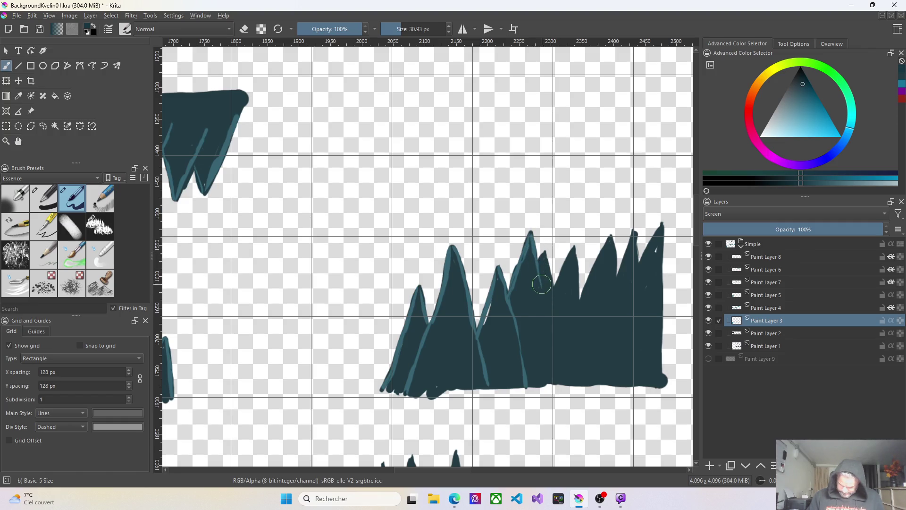
{"action": "left_click_drag", "start_coordinate": [545, 309], "coordinate": [549, 329]}
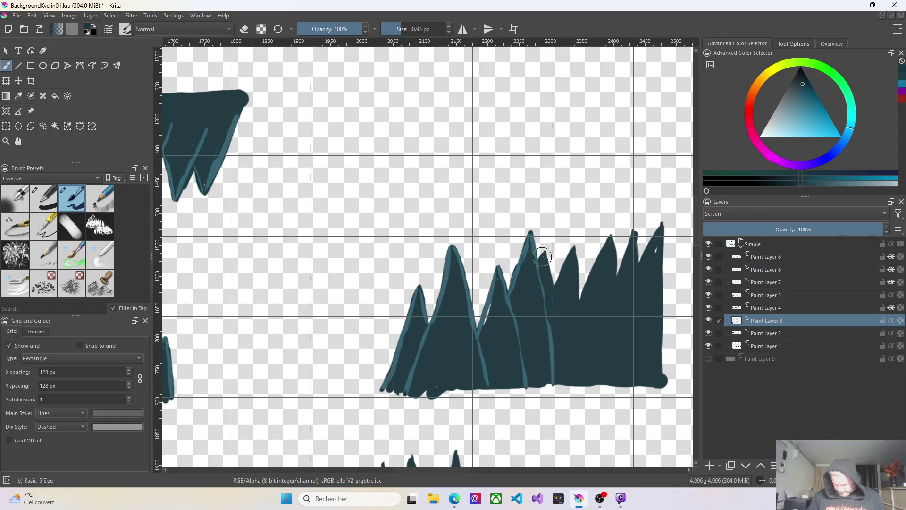
{"action": "left_click_drag", "start_coordinate": [544, 253], "coordinate": [551, 282]}
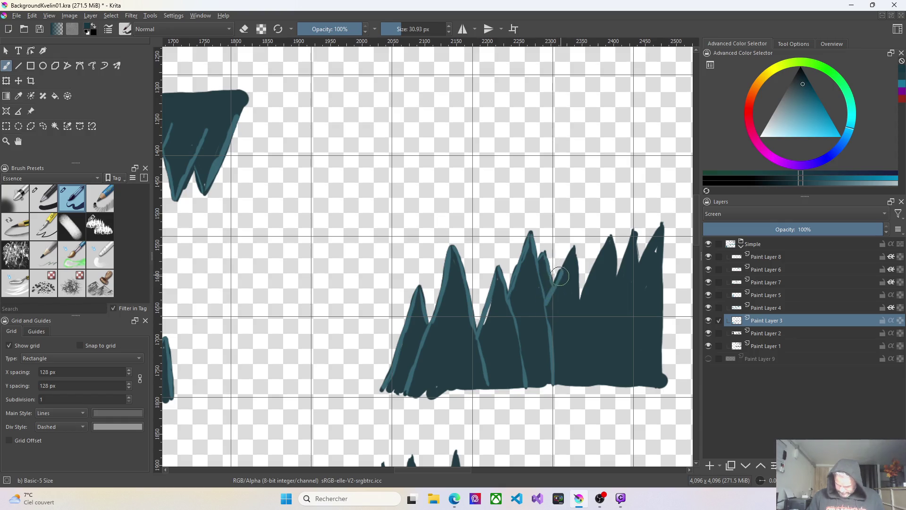
{"action": "left_click_drag", "start_coordinate": [575, 248], "coordinate": [578, 331]}
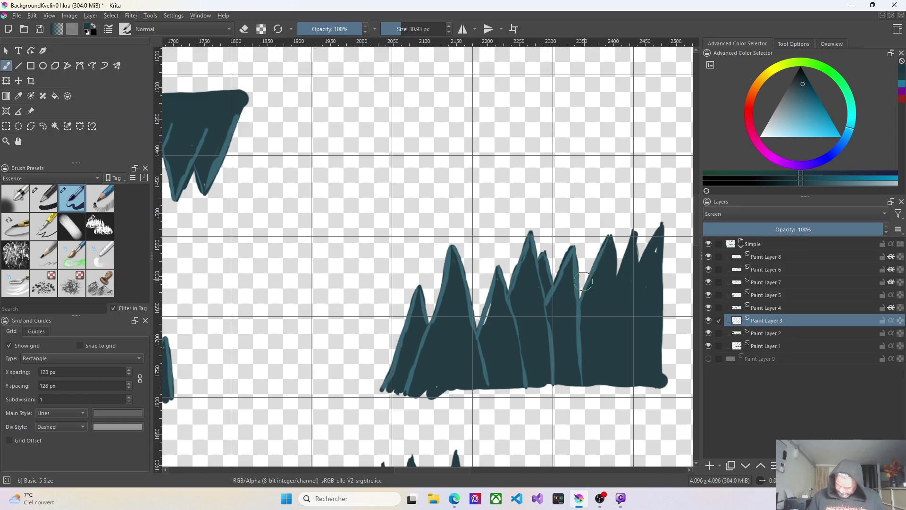
Touch up the right peaks' tips and paint a highlight down the tallest right peak's right edge
{"action": "left_click_drag", "start_coordinate": [634, 237], "coordinate": [629, 243]}
{"action": "left_click_drag", "start_coordinate": [616, 281], "coordinate": [606, 311]}
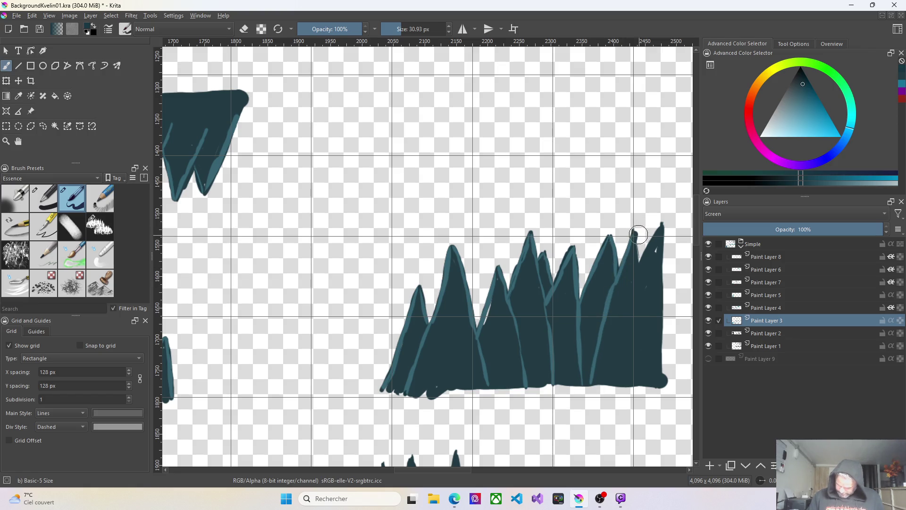
{"action": "left_click_drag", "start_coordinate": [634, 234], "coordinate": [638, 340]}
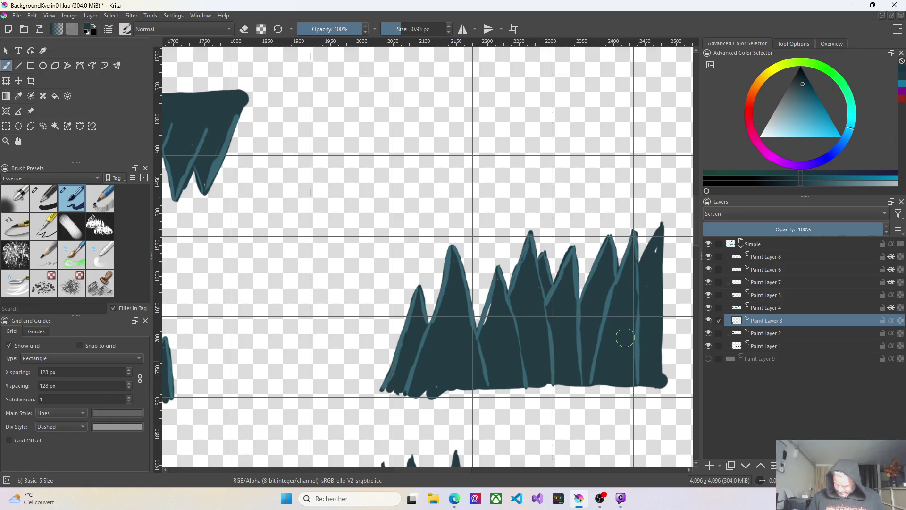
{"action": "mouse_move", "coordinate": [656, 237]}
{"action": "left_mouse_down"}
{"action": "mouse_move", "coordinate": [642, 260]}
{"action": "mouse_move", "coordinate": [648, 245]}
{"action": "left_mouse_up"}
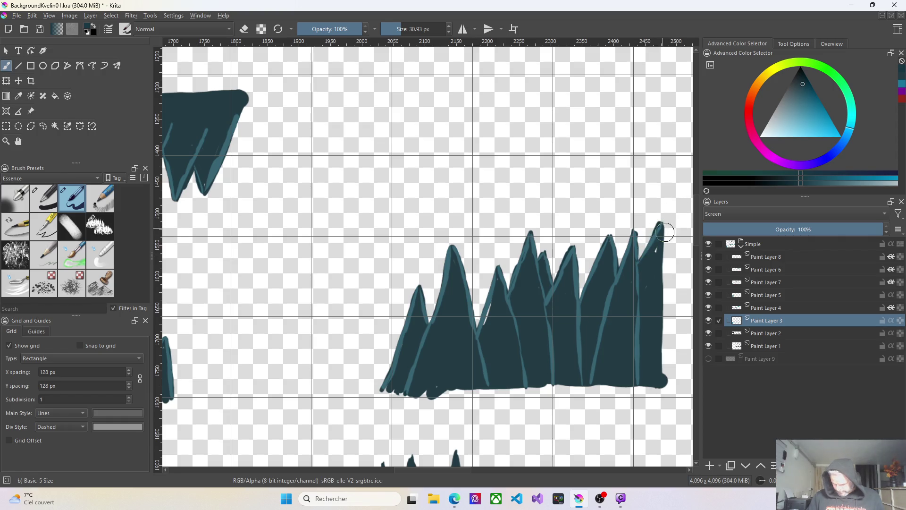
{"action": "left_click_drag", "start_coordinate": [663, 226], "coordinate": [663, 265]}
{"action": "left_click_drag", "start_coordinate": [662, 305], "coordinate": [664, 386]}
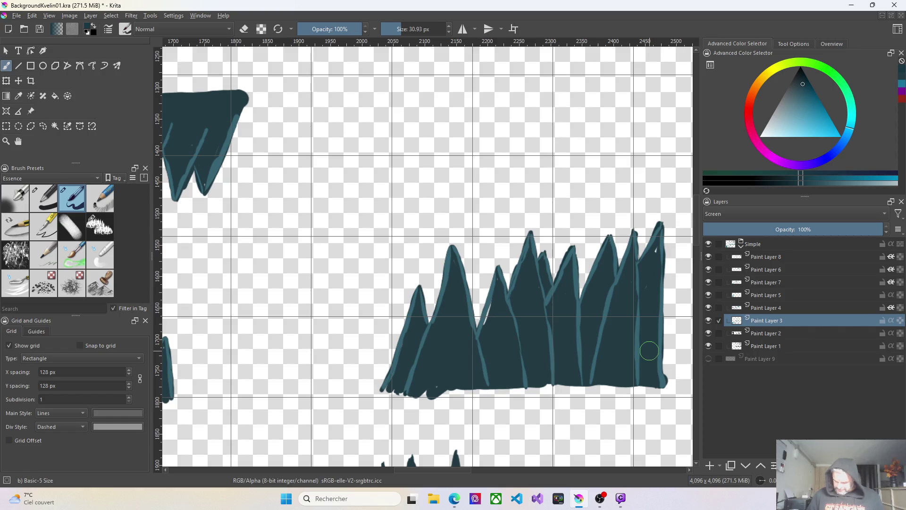
{"action": "left_click", "coordinate": [775, 309]}
{"action": "mouse_move", "coordinate": [767, 308]}
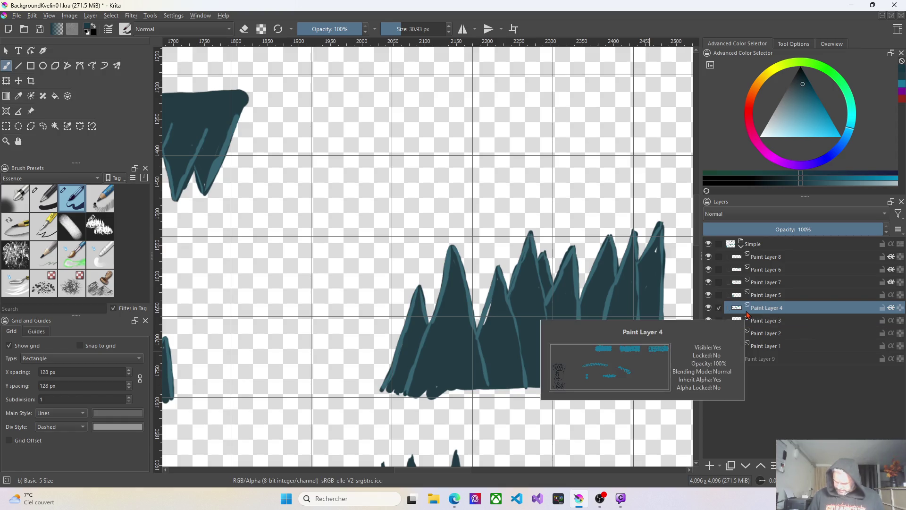
Turn on Inherit Alpha for Paint Layer 4, undo the last stroke, and paint a highlight on the mountain from Paint Layer 5
{"action": "left_click", "coordinate": [769, 321]}
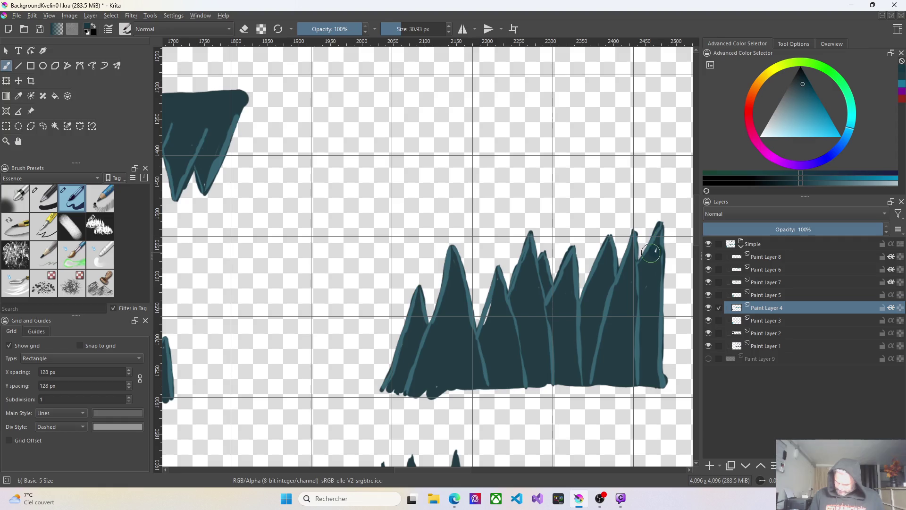
{"action": "right_click", "coordinate": [640, 132]}
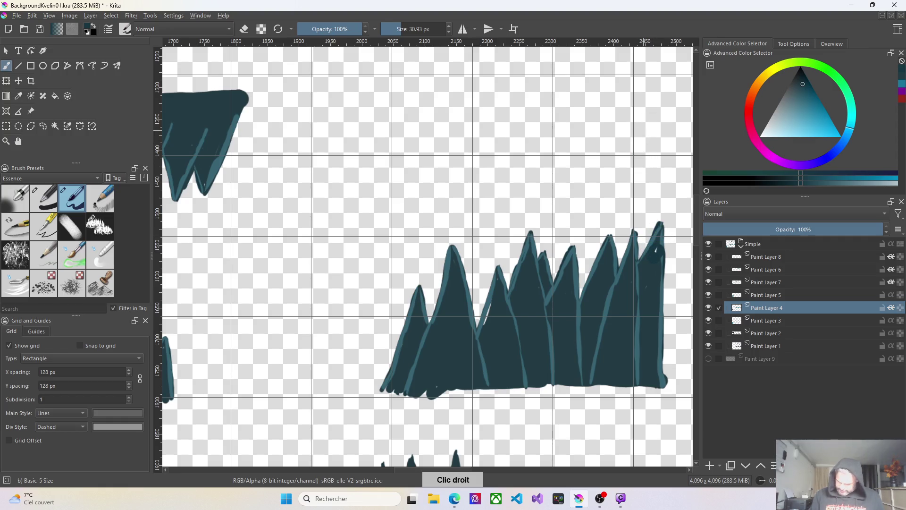
{"action": "left_click", "coordinate": [457, 215]}
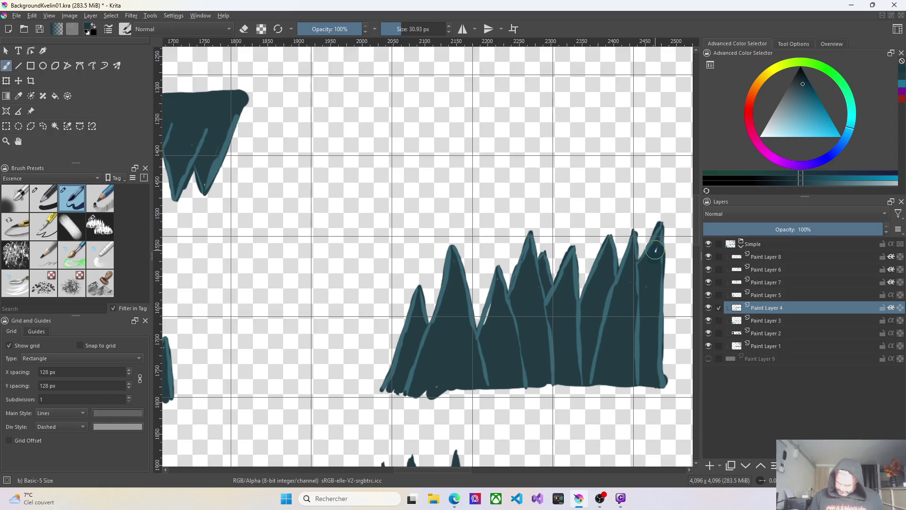
{"action": "left_click", "coordinate": [892, 308]}
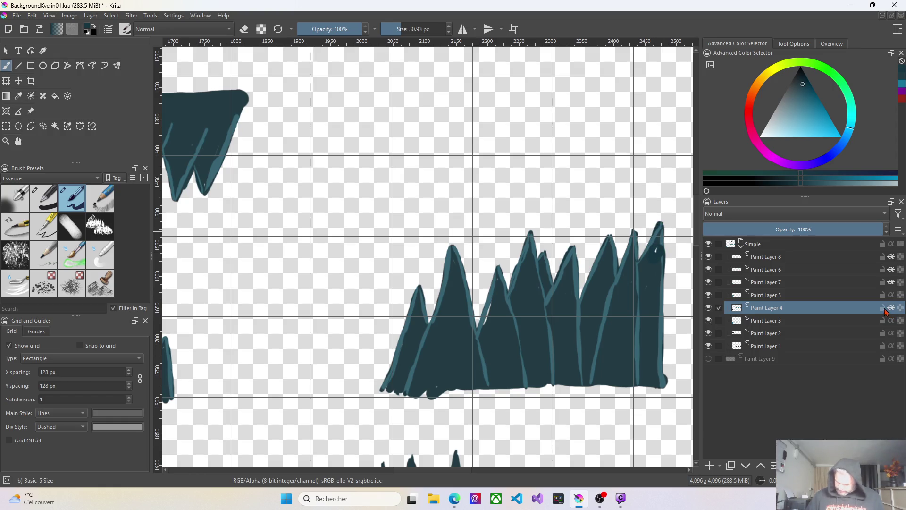
{"action": "key", "text": "ctrl+z"}
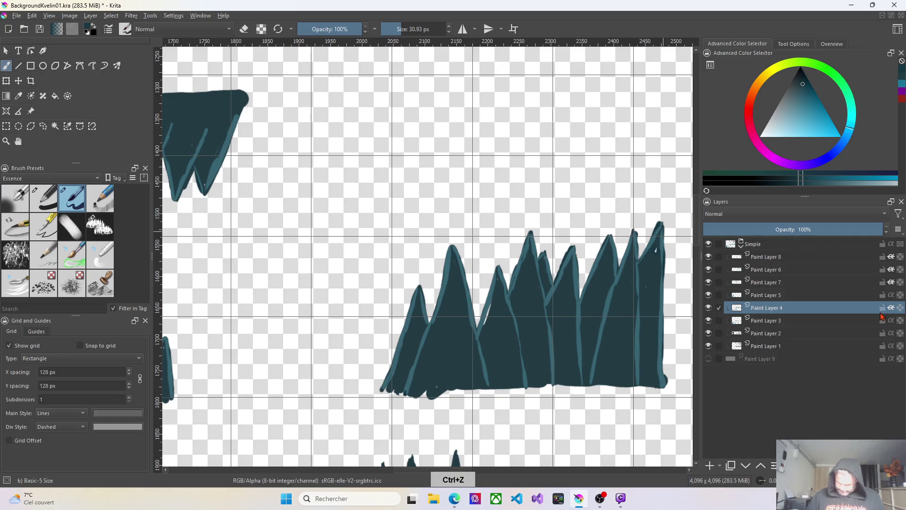
{"action": "left_click", "coordinate": [782, 300]}
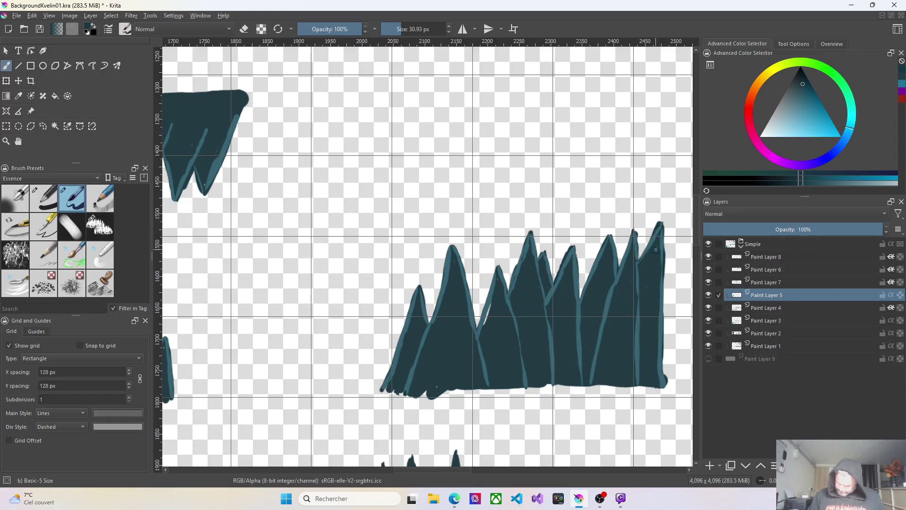
{"action": "left_click_drag", "start_coordinate": [489, 309], "coordinate": [486, 321]}
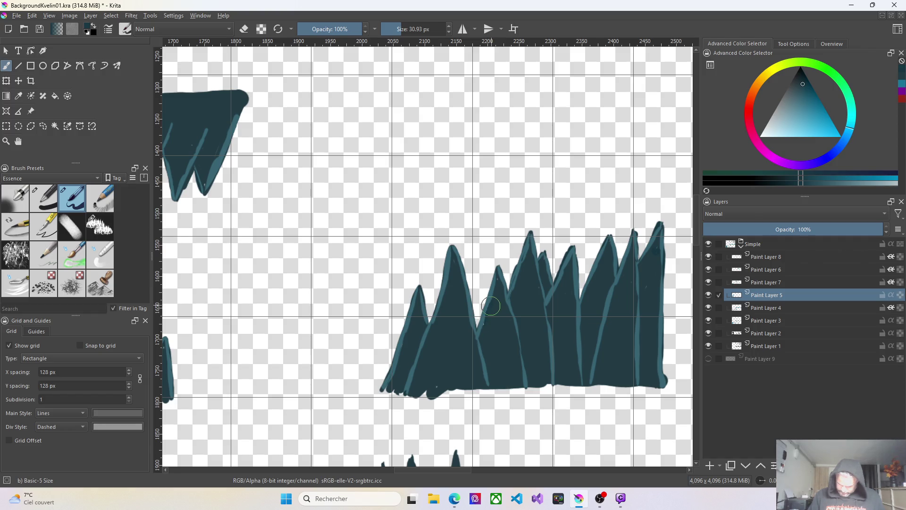
{"action": "scroll", "coordinate": [491, 306], "scroll_direction": "down", "scroll_amount": 3}
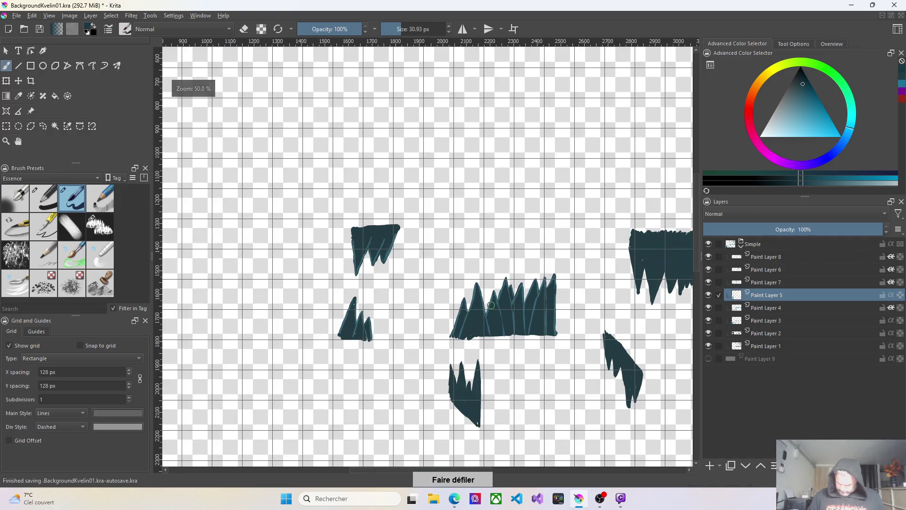
Switch back to Paint Layer 3 and highlight the lower spike's left edge and middle tip
{"action": "left_click", "coordinate": [777, 309]}
{"action": "left_click", "coordinate": [777, 322]}
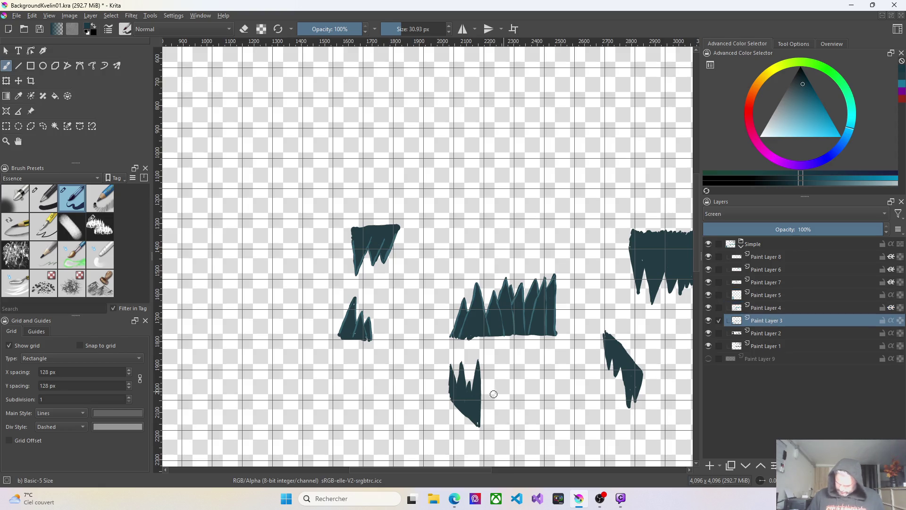
{"action": "scroll", "coordinate": [489, 395], "scroll_direction": "up", "scroll_amount": 3}
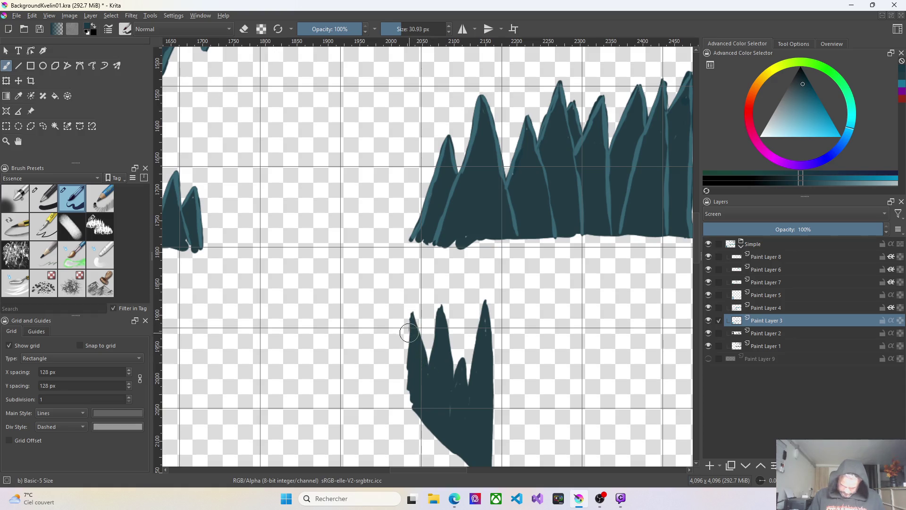
{"action": "left_click_drag", "start_coordinate": [412, 324], "coordinate": [409, 374]}
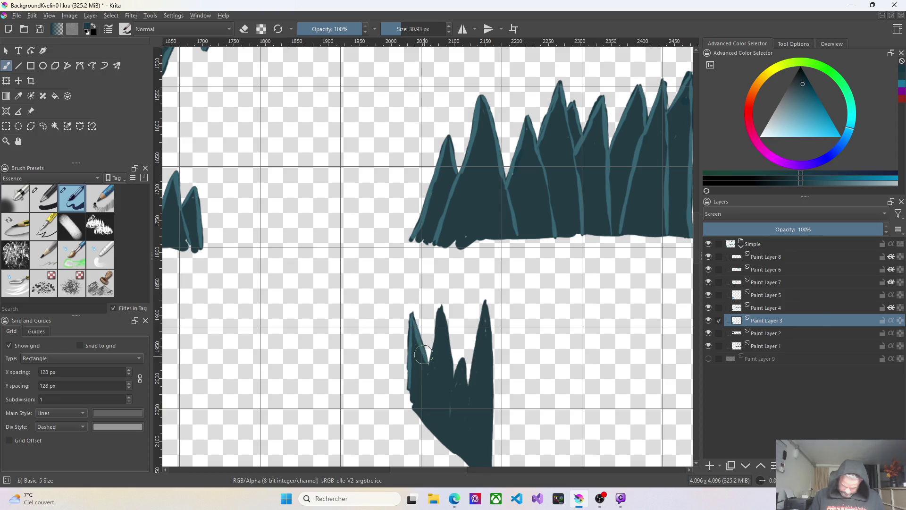
{"action": "mouse_move", "coordinate": [429, 366]}
{"action": "left_mouse_down"}
{"action": "mouse_move", "coordinate": [439, 307]}
{"action": "mouse_move", "coordinate": [432, 367]}
{"action": "left_mouse_up"}
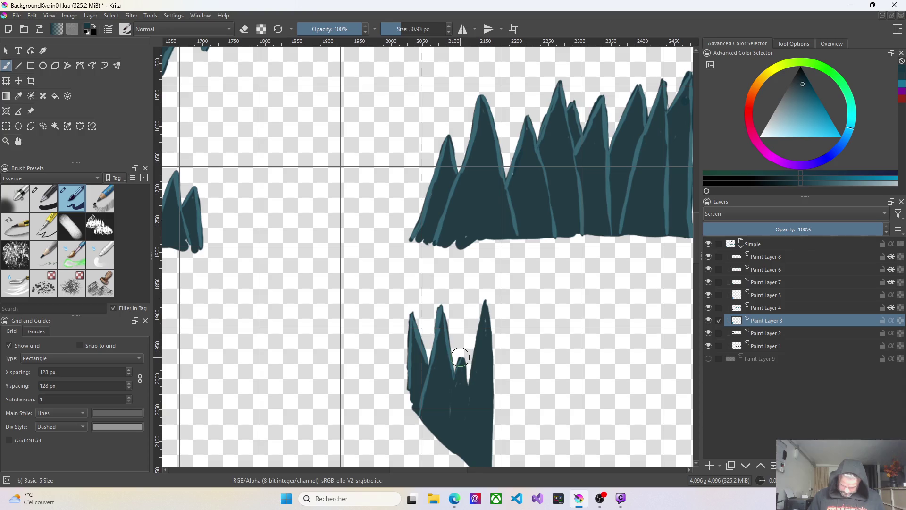
Reshape the small middle spike, sharpen the tall right spike's tip and darken the valley between them
{"action": "left_click_drag", "start_coordinate": [461, 358], "coordinate": [465, 371]}
{"action": "left_click_drag", "start_coordinate": [483, 307], "coordinate": [485, 301]}
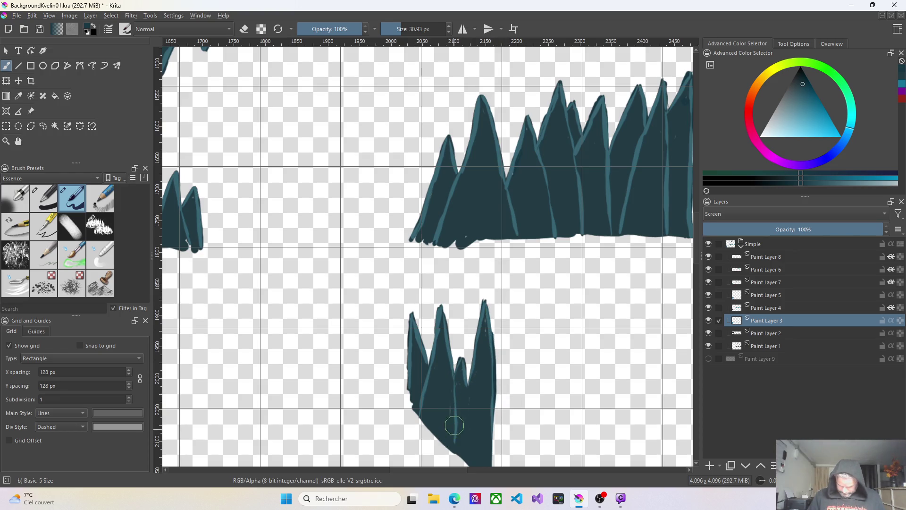
{"action": "left_click_drag", "start_coordinate": [471, 385], "coordinate": [462, 398]}
{"action": "left_click_drag", "start_coordinate": [700, 248], "coordinate": [700, 266]}
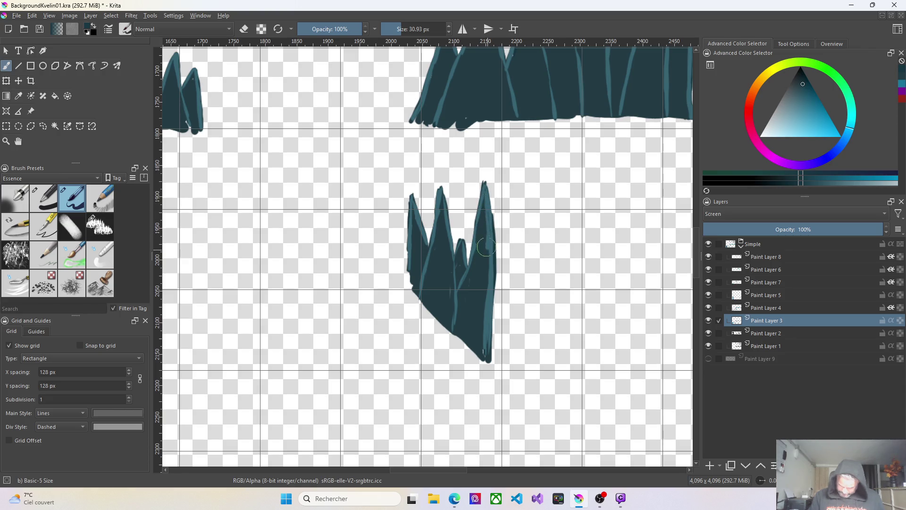
{"action": "right_click", "coordinate": [486, 247]}
{"action": "right_click", "coordinate": [332, 187]}
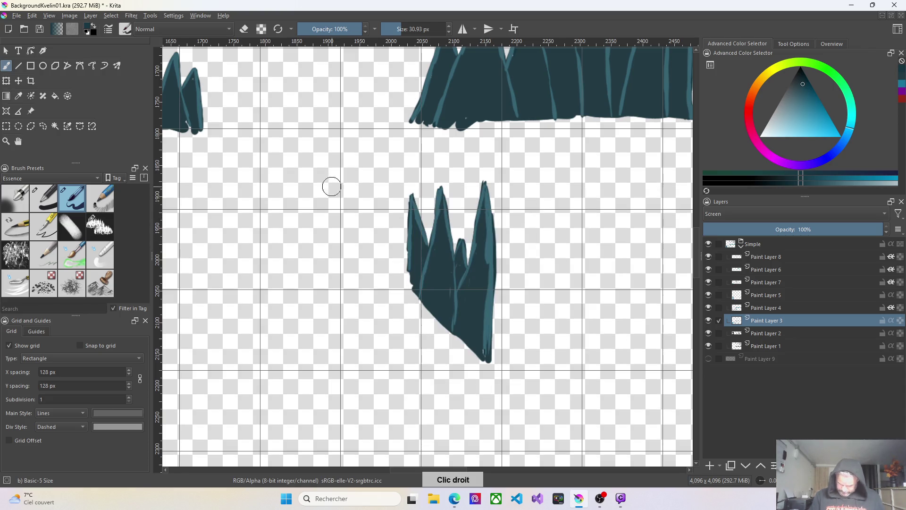
{"action": "scroll", "coordinate": [331, 177], "scroll_direction": "down", "scroll_amount": 2}
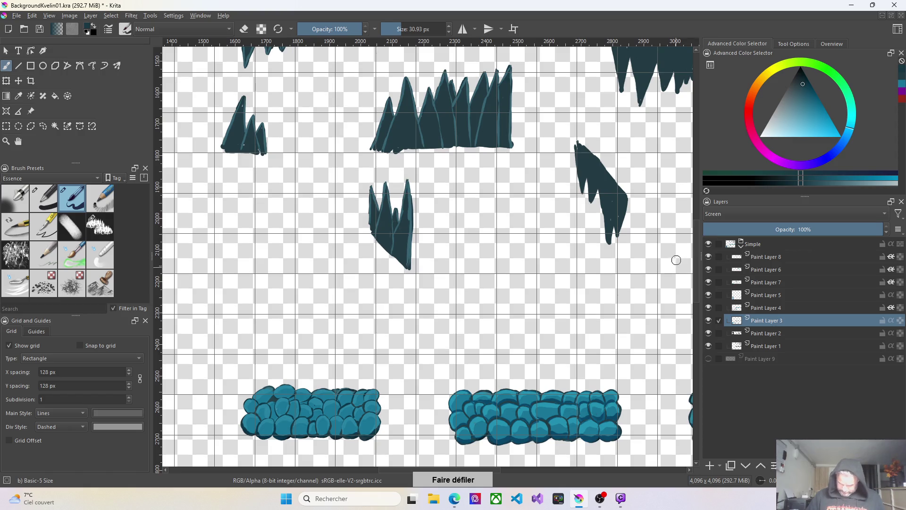
{"action": "scroll", "coordinate": [604, 156], "scroll_direction": "up", "scroll_amount": 2}
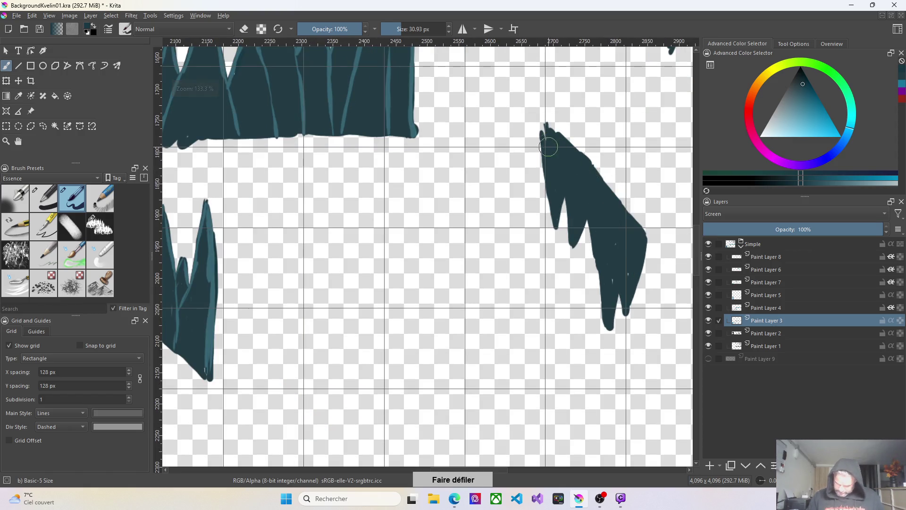
Brush light teal highlight streaks along the slanted shape's left edge and right side
{"action": "left_click_drag", "start_coordinate": [554, 227], "coordinate": [550, 193]}
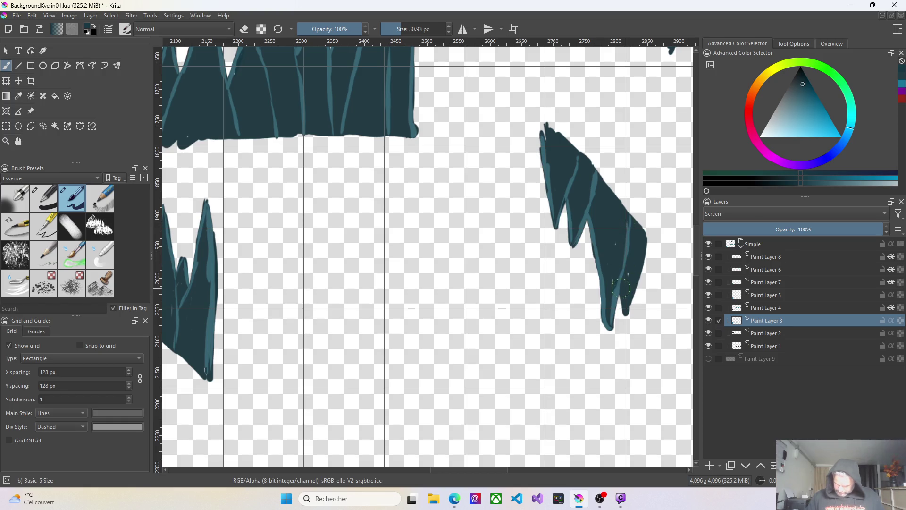
{"action": "left_click_drag", "start_coordinate": [625, 314], "coordinate": [645, 256]}
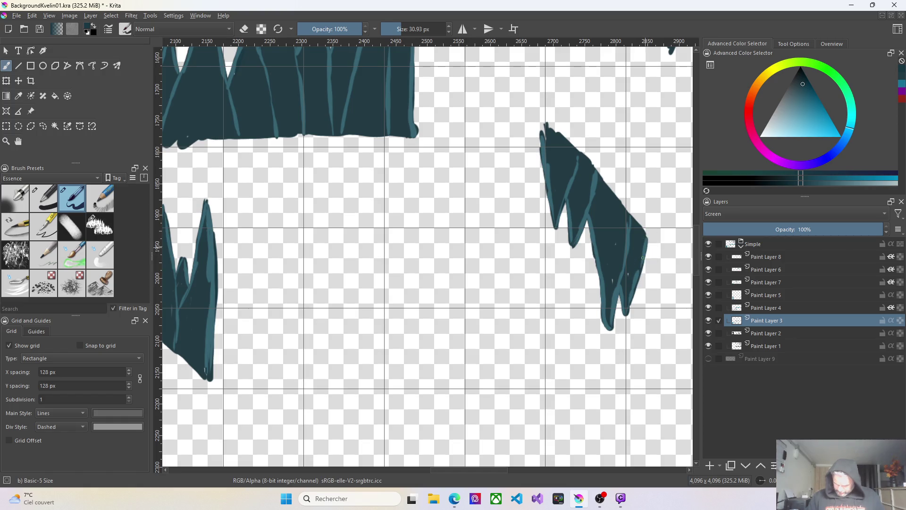
{"action": "scroll", "coordinate": [626, 289], "scroll_direction": "down", "scroll_amount": 2}
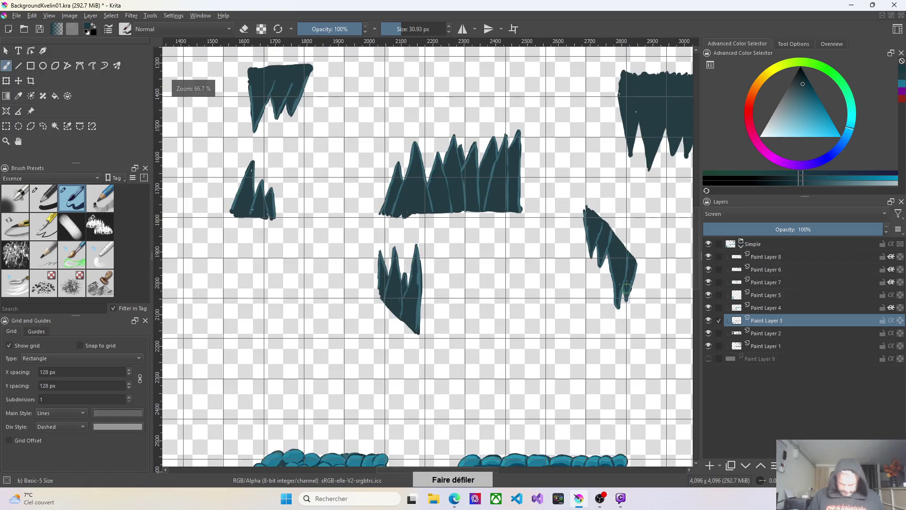
Step through Paint Layers 4 and 5 to make Paint Layer 7 (41% Screen) the active layer
{"action": "left_click", "coordinate": [779, 307]}
{"action": "left_click", "coordinate": [782, 300]}
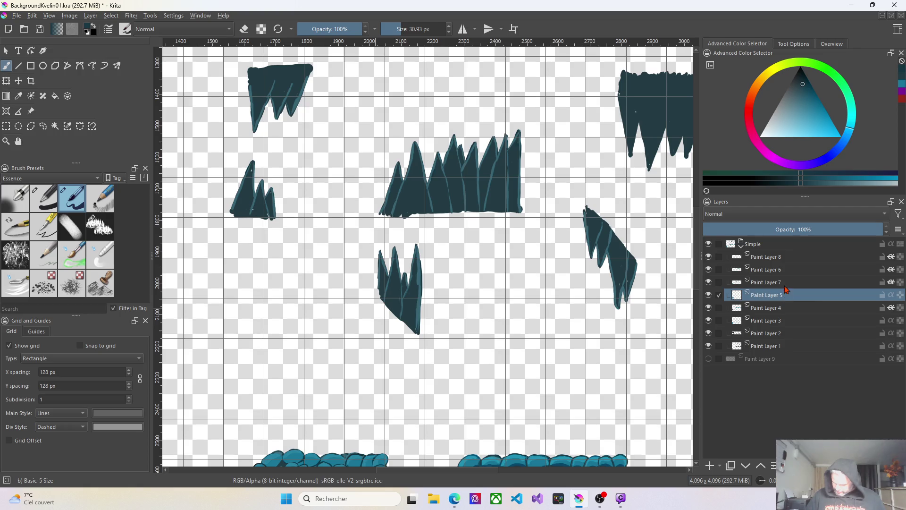
{"action": "left_click", "coordinate": [787, 283]}
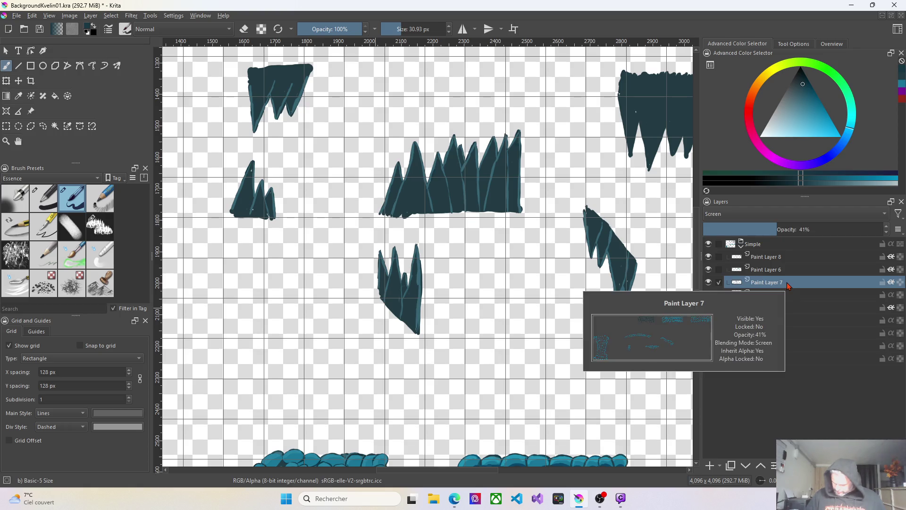
{"action": "scroll", "coordinate": [247, 181], "scroll_direction": "up", "scroll_amount": 1}
{"action": "scroll", "coordinate": [248, 178], "scroll_direction": "up", "scroll_amount": 2}
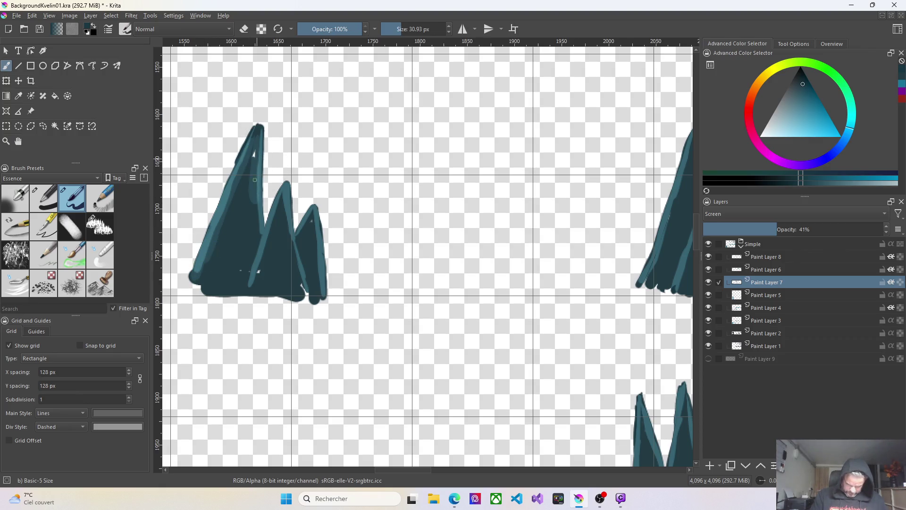
Paint Screen-glaze highlights down the middle peak to its base and the smallest peak's right side
{"action": "left_click_drag", "start_coordinate": [265, 234], "coordinate": [249, 287]}
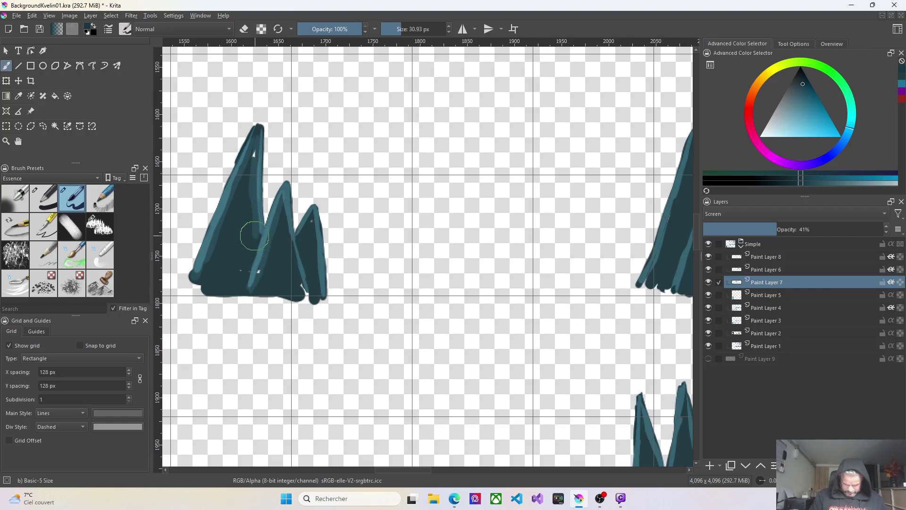
{"action": "left_click_drag", "start_coordinate": [297, 188], "coordinate": [295, 270]}
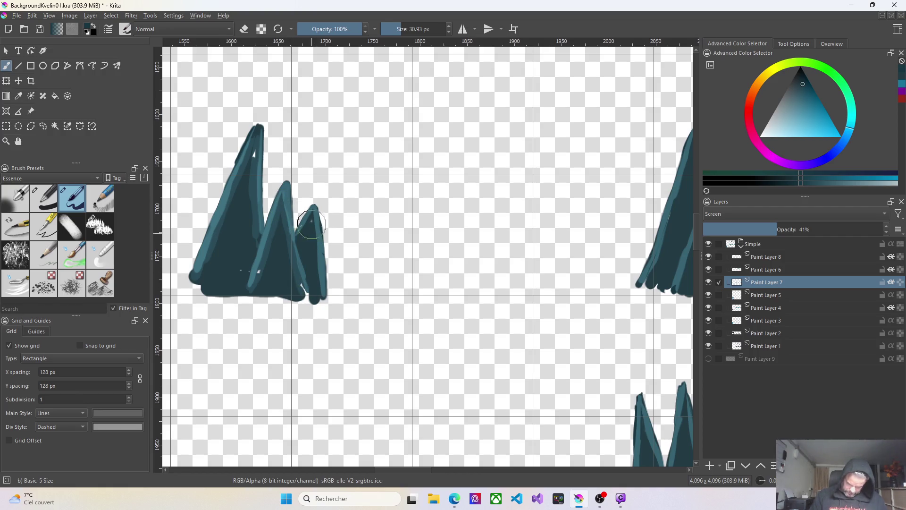
{"action": "left_click_drag", "start_coordinate": [316, 216], "coordinate": [321, 291]}
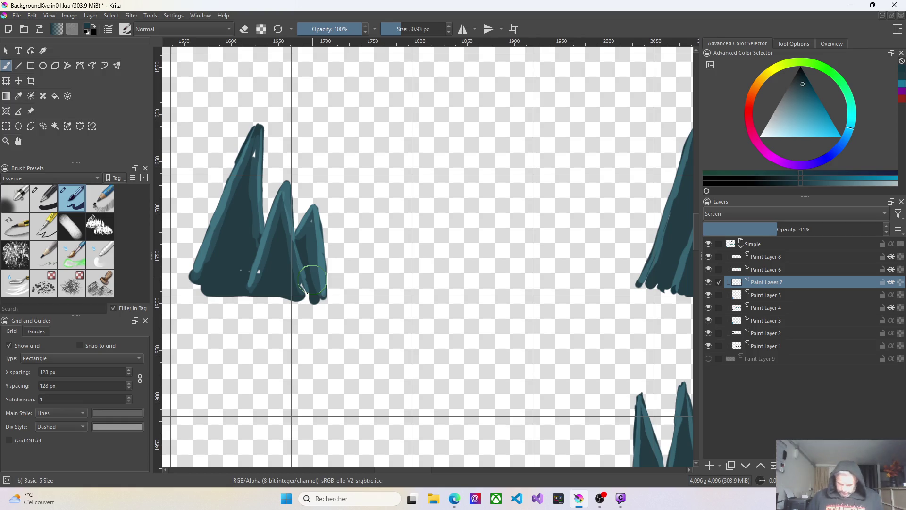
{"action": "scroll", "coordinate": [312, 282], "scroll_direction": "down", "scroll_amount": 3}
{"action": "scroll", "coordinate": [571, 343], "scroll_direction": "up", "scroll_amount": 2}
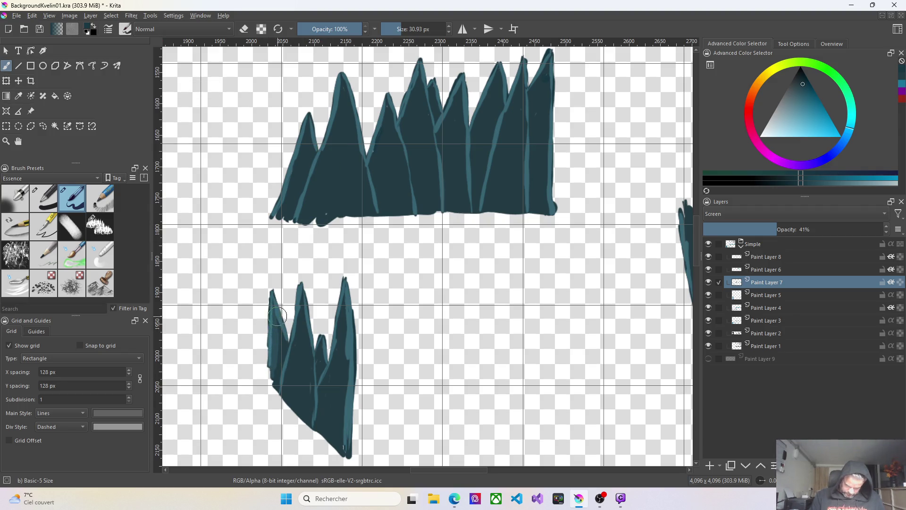
Highlight the lower spiky shape's left and right edges and a tall peak's right edge
{"action": "left_click_drag", "start_coordinate": [297, 292], "coordinate": [281, 390]}
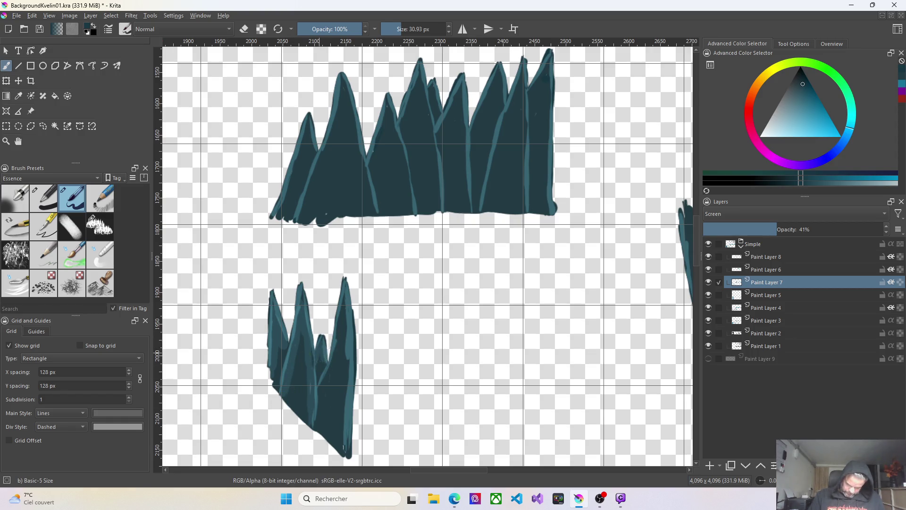
{"action": "left_click_drag", "start_coordinate": [346, 303], "coordinate": [347, 363]}
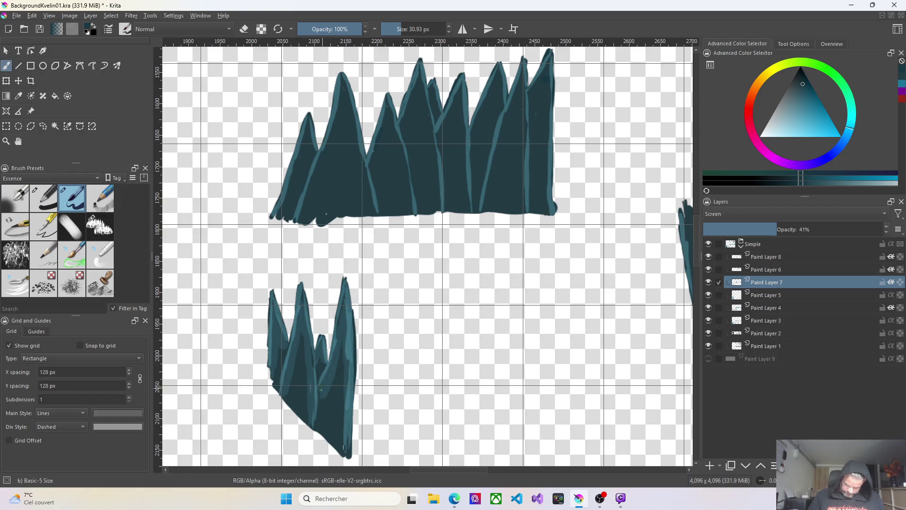
{"action": "left_click_drag", "start_coordinate": [349, 370], "coordinate": [345, 446]}
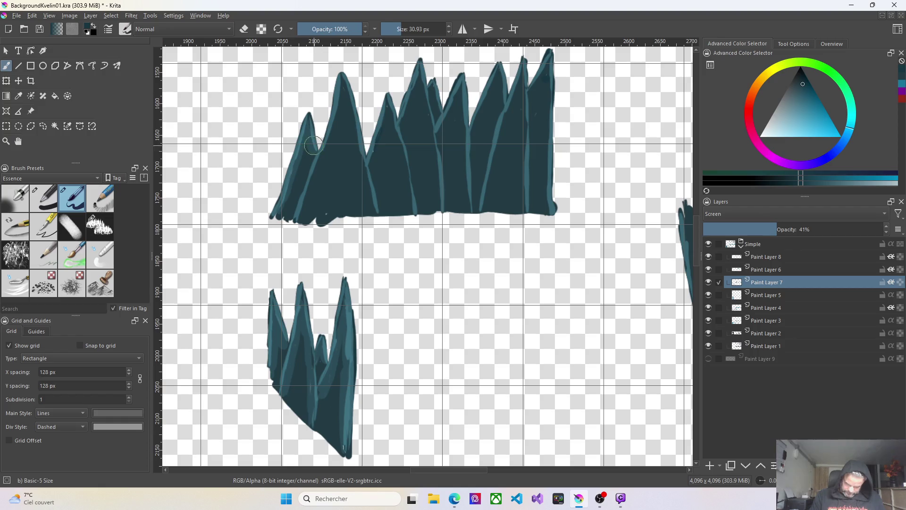
Add highlight streaks on the tall peak's left and top-left edges, the middle peak and a ridge
{"action": "left_click_drag", "start_coordinate": [342, 84], "coordinate": [339, 105]}
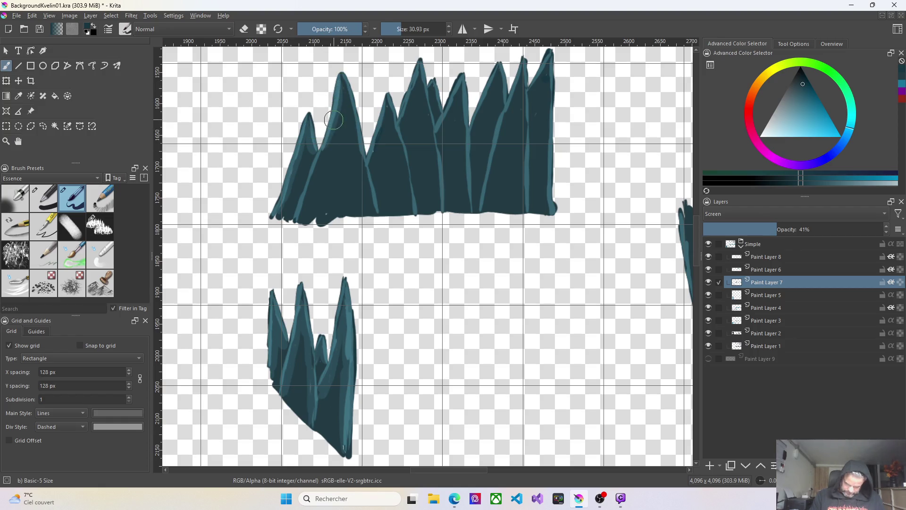
{"action": "left_click_drag", "start_coordinate": [344, 71], "coordinate": [339, 91]}
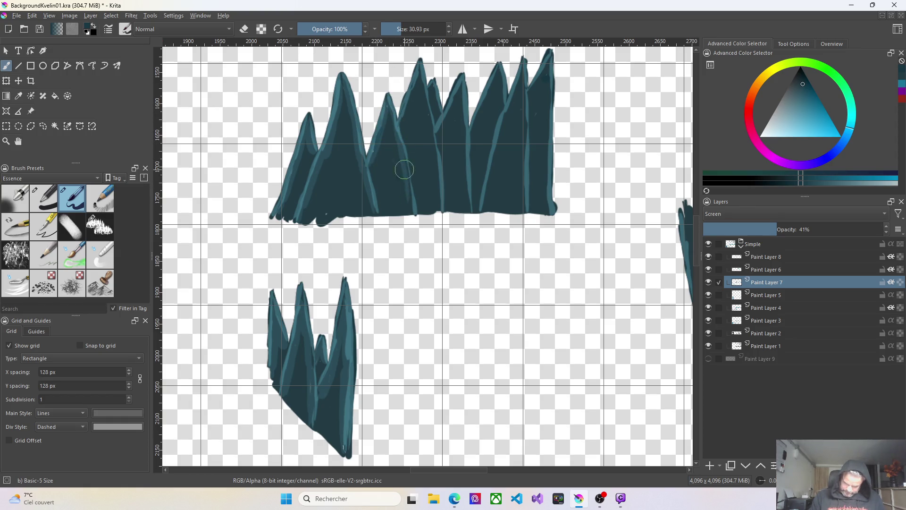
{"action": "left_click_drag", "start_coordinate": [369, 168], "coordinate": [403, 99]}
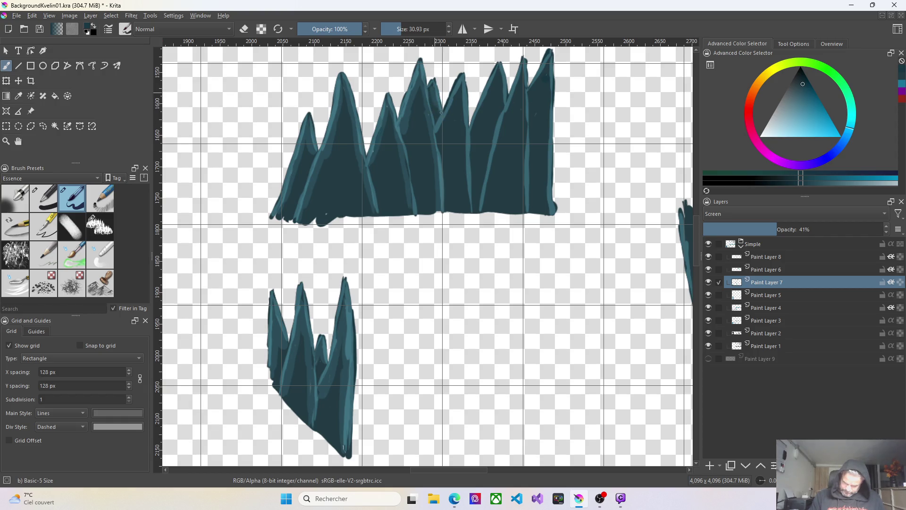
{"action": "left_click_drag", "start_coordinate": [452, 63], "coordinate": [438, 135]}
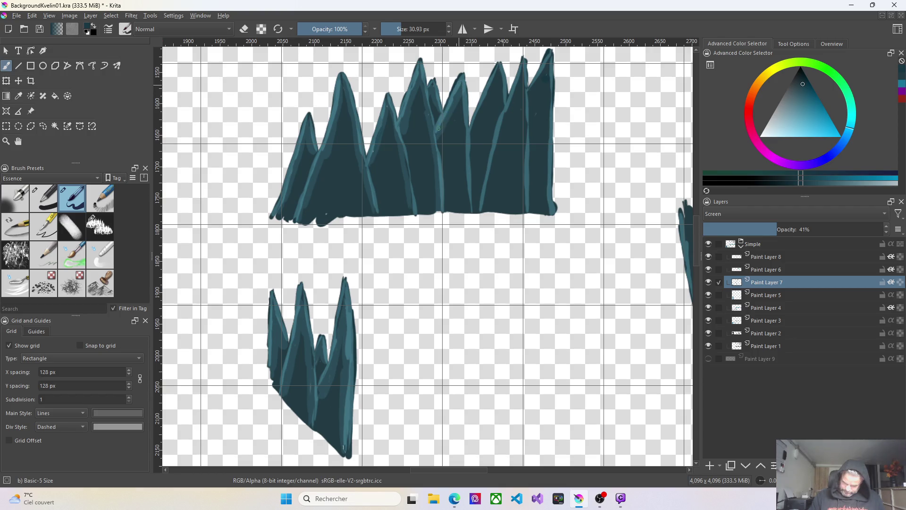
{"action": "left_click_drag", "start_coordinate": [467, 117], "coordinate": [469, 200]}
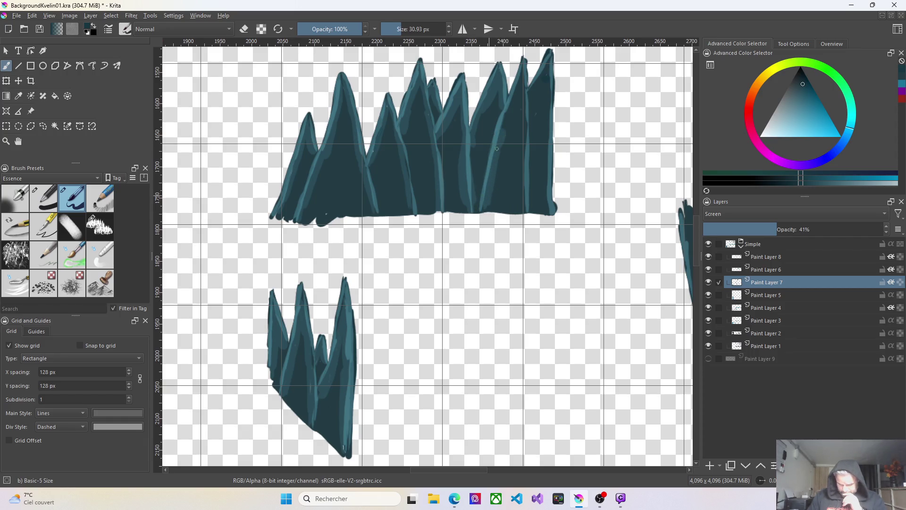
Paint and lengthen a highlight on the tallest peak's edge, with a faint streak from its tip
{"action": "left_click_drag", "start_coordinate": [508, 118], "coordinate": [522, 69]}
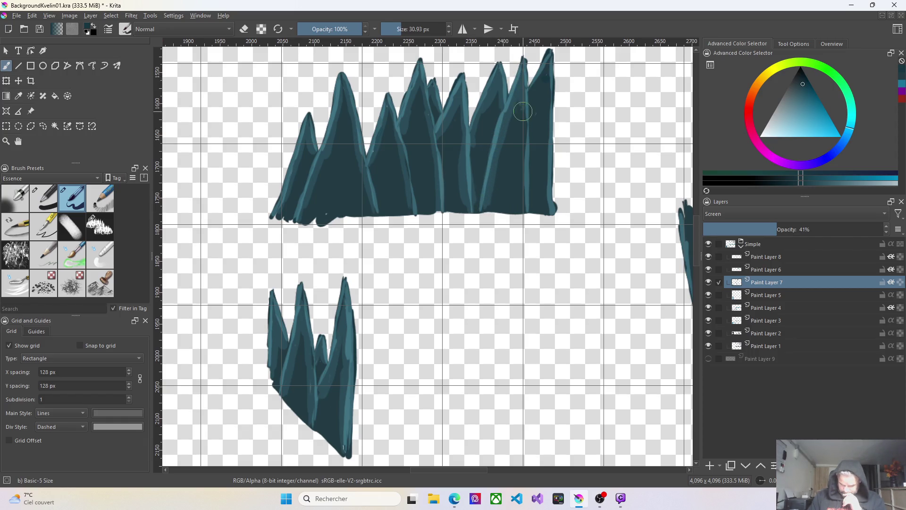
{"action": "mouse_move", "coordinate": [522, 132]}
{"action": "left_mouse_down"}
{"action": "mouse_move", "coordinate": [522, 162]}
{"action": "mouse_move", "coordinate": [523, 116]}
{"action": "left_mouse_up"}
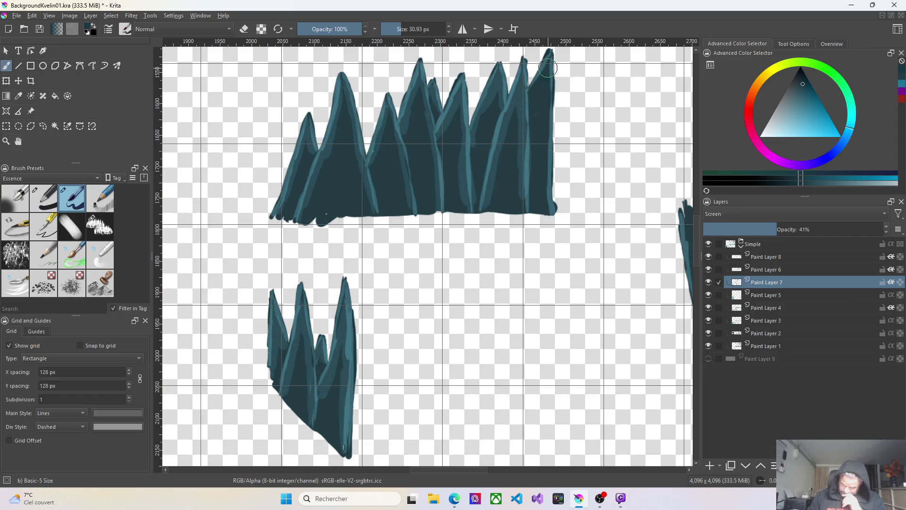
{"action": "mouse_move", "coordinate": [547, 60]}
{"action": "left_mouse_down"}
{"action": "mouse_move", "coordinate": [530, 91]}
{"action": "mouse_move", "coordinate": [550, 107]}
{"action": "mouse_move", "coordinate": [543, 192]}
{"action": "left_mouse_up"}
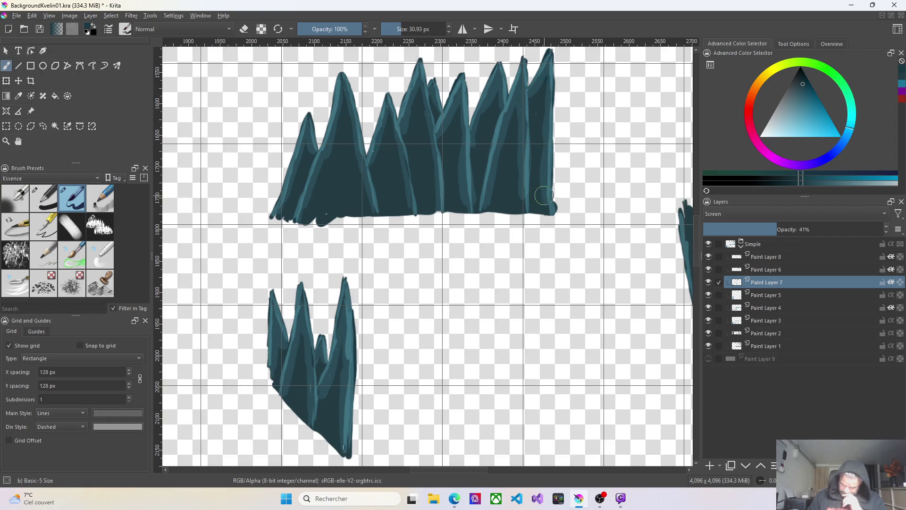
{"action": "scroll", "coordinate": [541, 164], "scroll_direction": "down", "scroll_amount": 2, "text": "ctrl"}
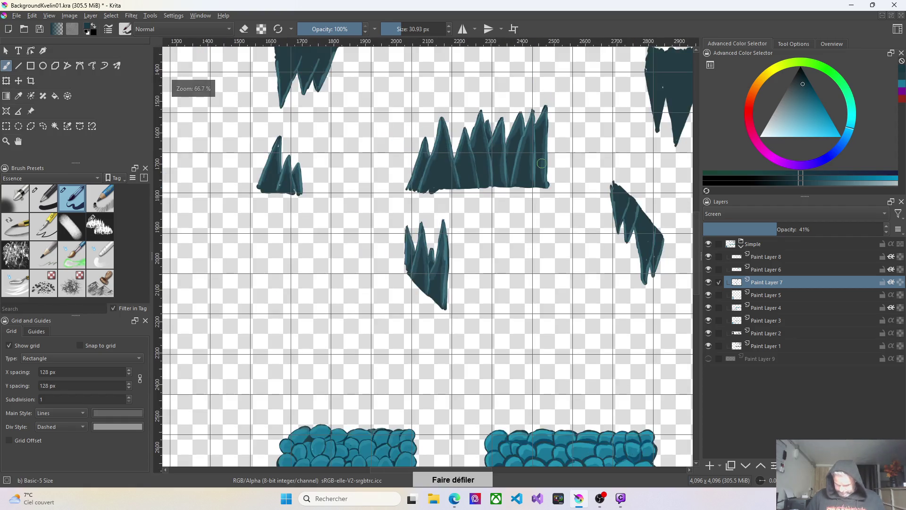
{"action": "scroll", "coordinate": [541, 164], "scroll_direction": "up", "scroll_amount": 1, "text": "ctrl"}
{"action": "scroll", "coordinate": [541, 164], "scroll_direction": "up", "scroll_amount": 1, "text": "ctrl"}
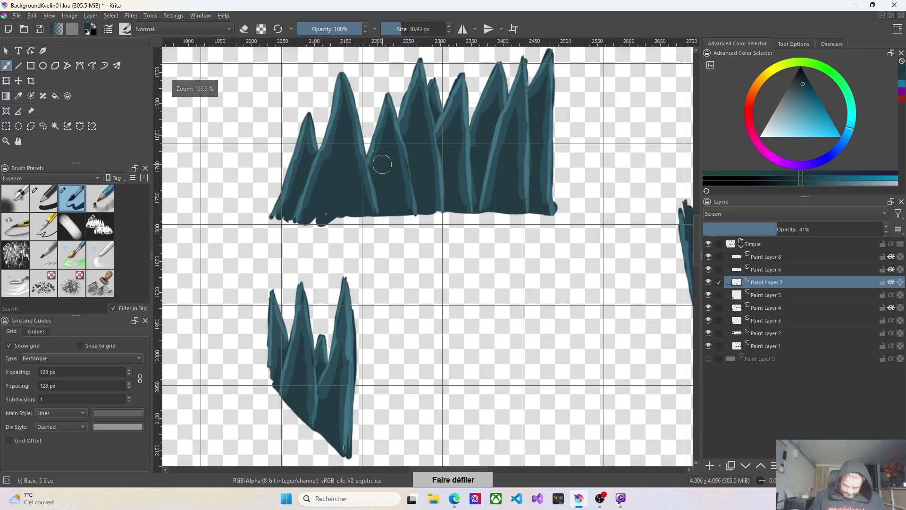
{"action": "scroll", "coordinate": [382, 165], "scroll_direction": "down", "scroll_amount": 3, "text": "ctrl"}
{"action": "scroll", "coordinate": [298, 166], "scroll_direction": "up", "scroll_amount": 1, "text": "ctrl"}
{"action": "scroll", "coordinate": [298, 166], "scroll_direction": "up", "scroll_amount": 2, "text": "ctrl"}
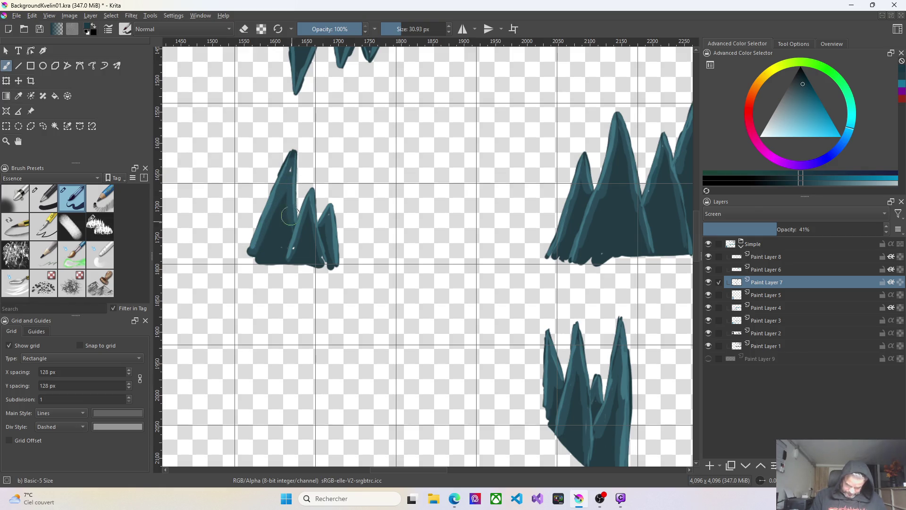
Paint a short light teal stroke on the right edge of the small rock's middle peak
{"action": "left_click_drag", "start_coordinate": [309, 210], "coordinate": [312, 220]}
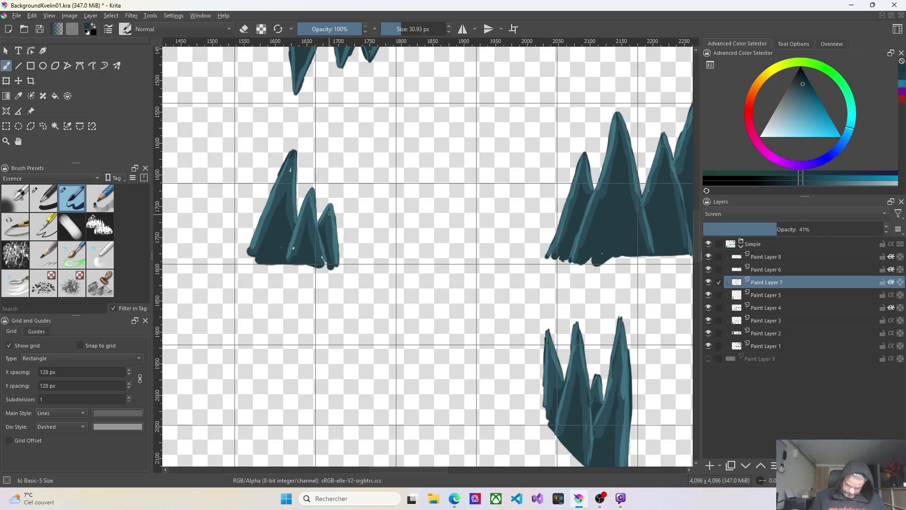
{"action": "scroll", "coordinate": [327, 204], "scroll_direction": "down", "scroll_amount": 3}
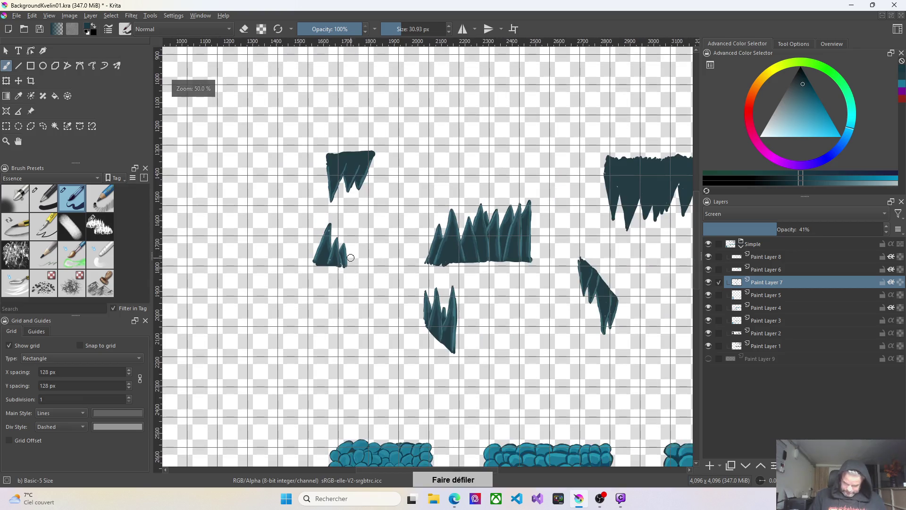
{"action": "scroll", "coordinate": [312, 195], "scroll_direction": "up", "scroll_amount": 2}
{"action": "scroll", "coordinate": [297, 187], "scroll_direction": "up", "scroll_amount": 2}
Paint Screen-glaze streaks along the stalactite's left edge, top edge and right spike
{"action": "mouse_move", "coordinate": [298, 188]}
{"action": "left_mouse_down"}
{"action": "mouse_move", "coordinate": [305, 265]}
{"action": "mouse_move", "coordinate": [340, 183]}
{"action": "left_mouse_up"}
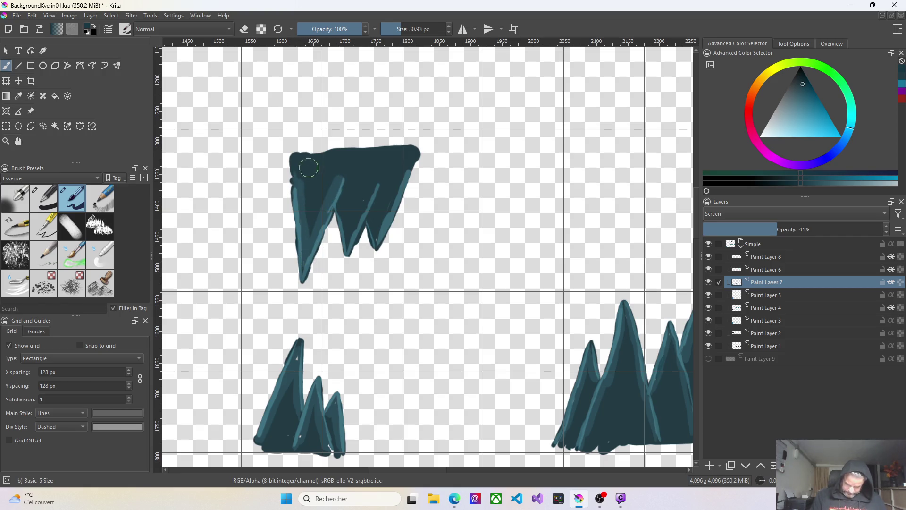
{"action": "mouse_move", "coordinate": [353, 150]}
{"action": "left_mouse_down"}
{"action": "mouse_move", "coordinate": [340, 171]}
{"action": "mouse_move", "coordinate": [387, 159]}
{"action": "left_mouse_up"}
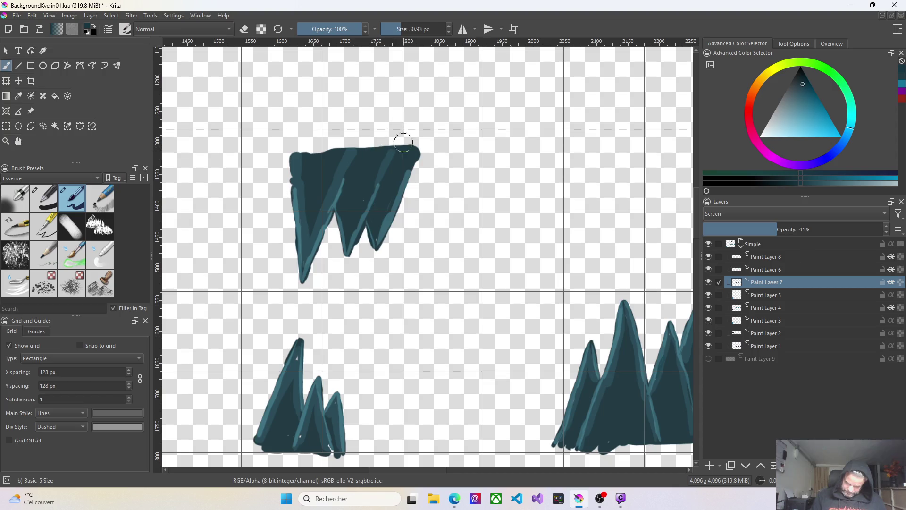
{"action": "left_click_drag", "start_coordinate": [406, 170], "coordinate": [371, 226]}
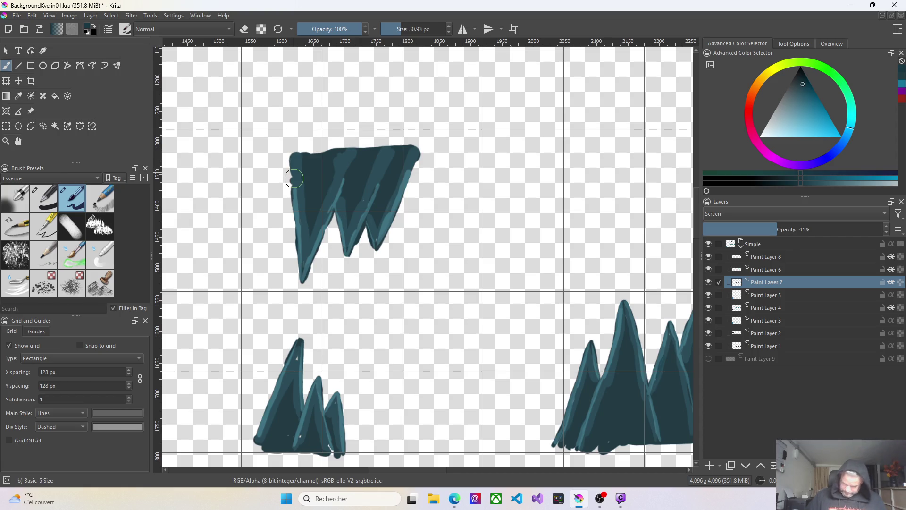
{"action": "scroll", "coordinate": [544, 459], "scroll_direction": "down", "scroll_amount": 3}
{"action": "scroll", "coordinate": [543, 459], "scroll_direction": "down", "scroll_amount": 2}
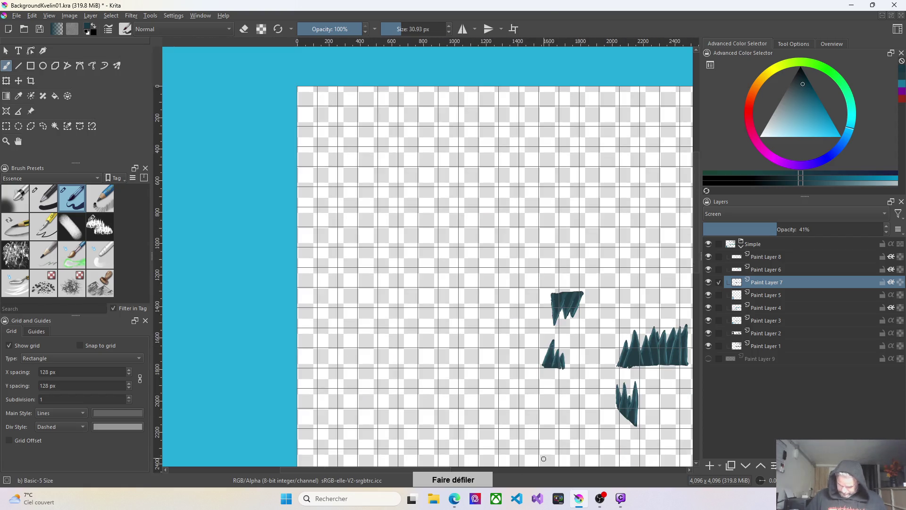
{"action": "scroll", "coordinate": [543, 461], "scroll_direction": "right", "scroll_amount": 5}
{"action": "scroll", "coordinate": [297, 311], "scroll_direction": "up", "scroll_amount": 4}
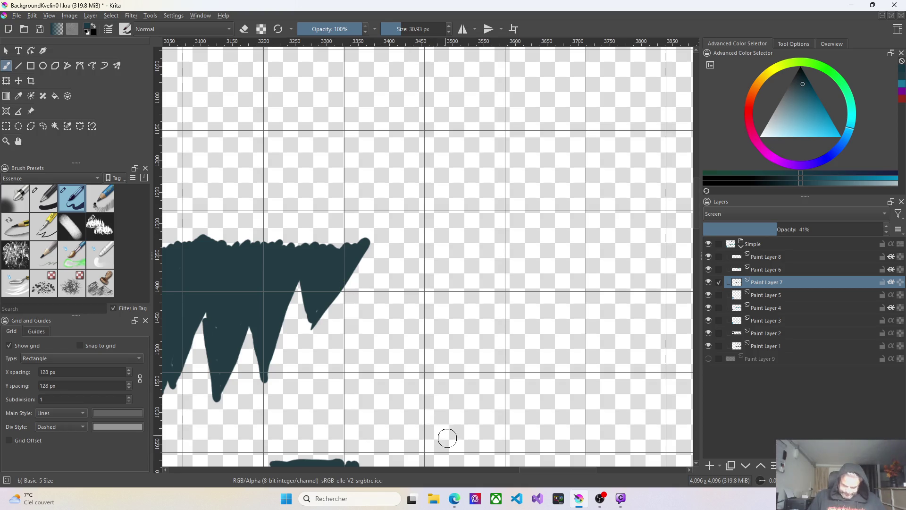
{"action": "scroll", "coordinate": [387, 451], "scroll_direction": "left", "scroll_amount": 5}
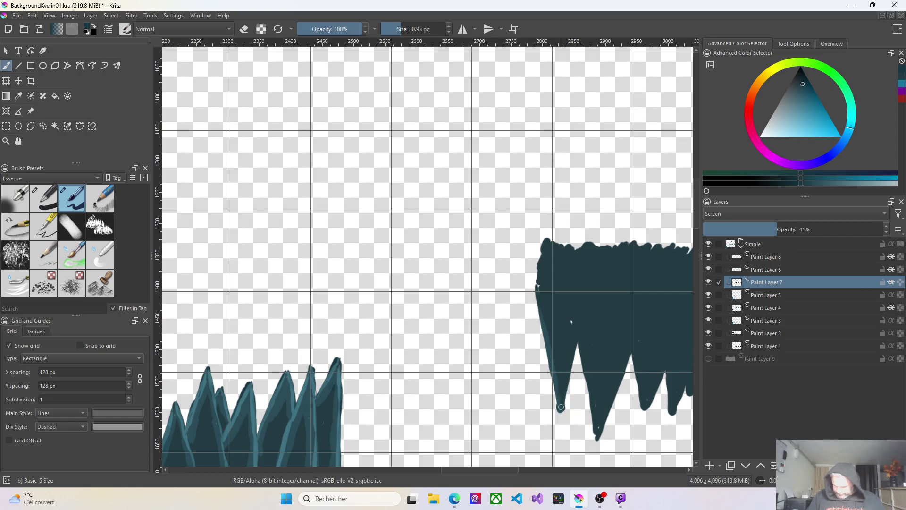
Highlight the hanging shape's left edge and middle spike, undoing and repainting the right diagonal stroke
{"action": "left_click_drag", "start_coordinate": [536, 291], "coordinate": [541, 246]}
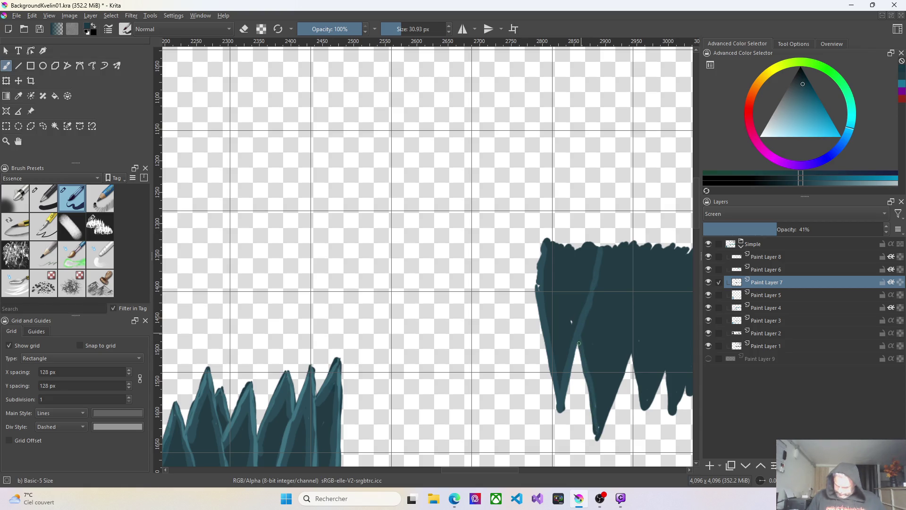
{"action": "left_click_drag", "start_coordinate": [599, 432], "coordinate": [630, 350]}
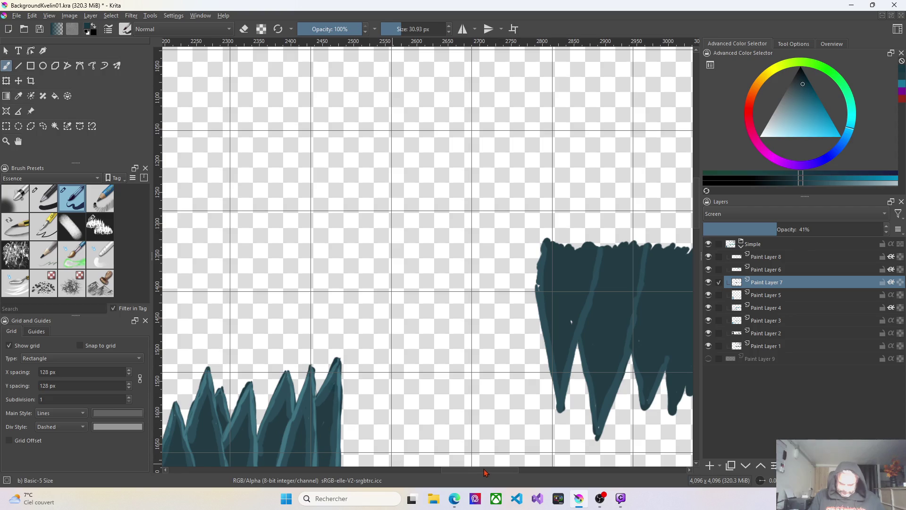
{"action": "left_click_drag", "start_coordinate": [485, 473], "coordinate": [531, 443]}
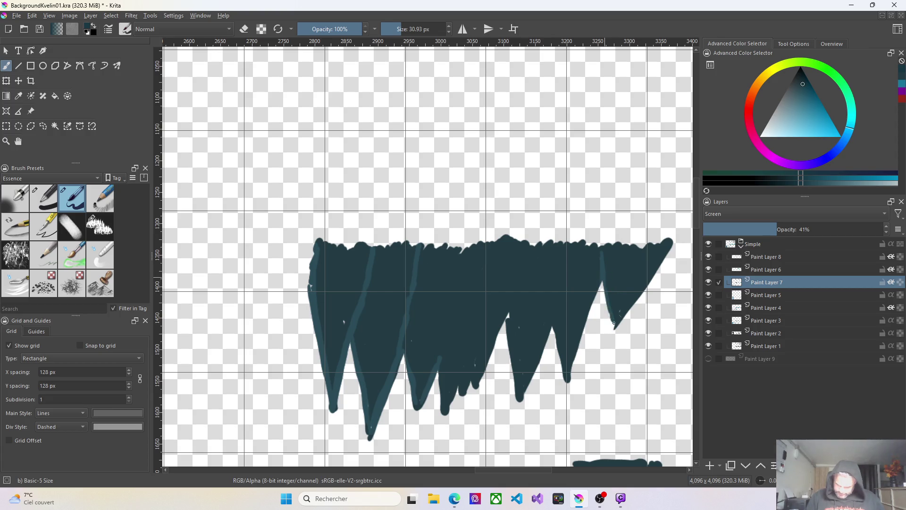
{"action": "left_click_drag", "start_coordinate": [614, 324], "coordinate": [665, 244]}
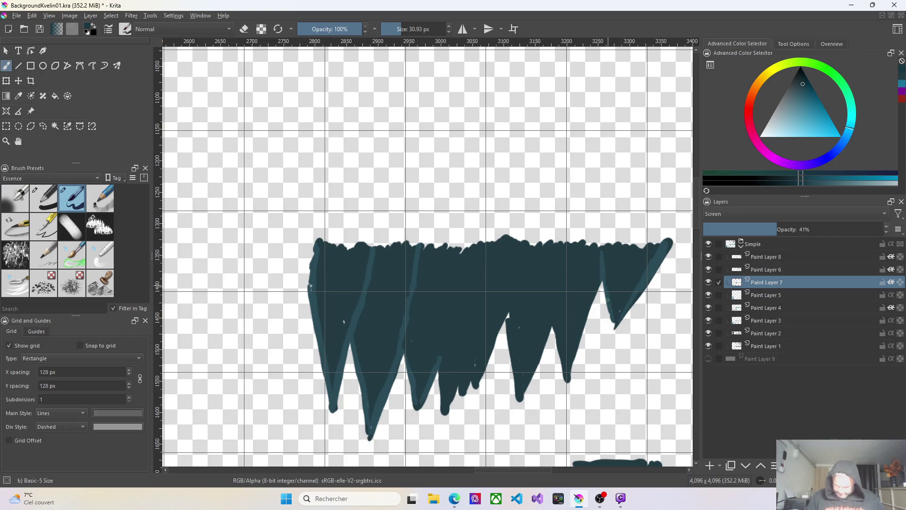
{"action": "key", "text": "ctrl+z"}
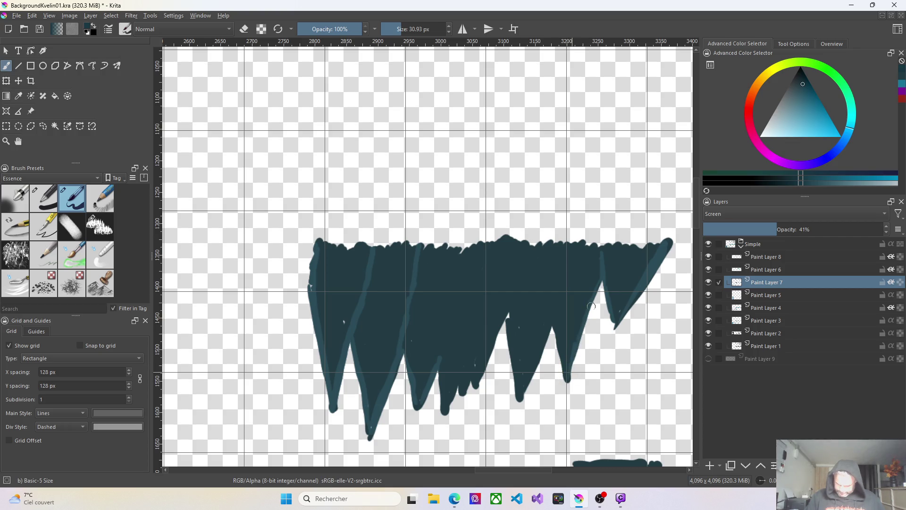
{"action": "left_click_drag", "start_coordinate": [584, 315], "coordinate": [568, 363]}
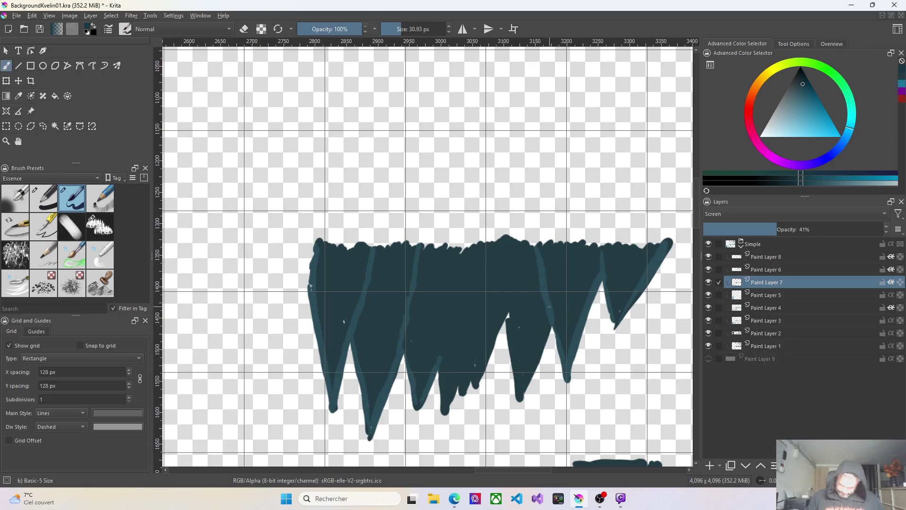
Paint thin highlights up the remaining spike edges from their tips, then make Paint Layer 2 active
{"action": "left_click_drag", "start_coordinate": [556, 326], "coordinate": [520, 400]}
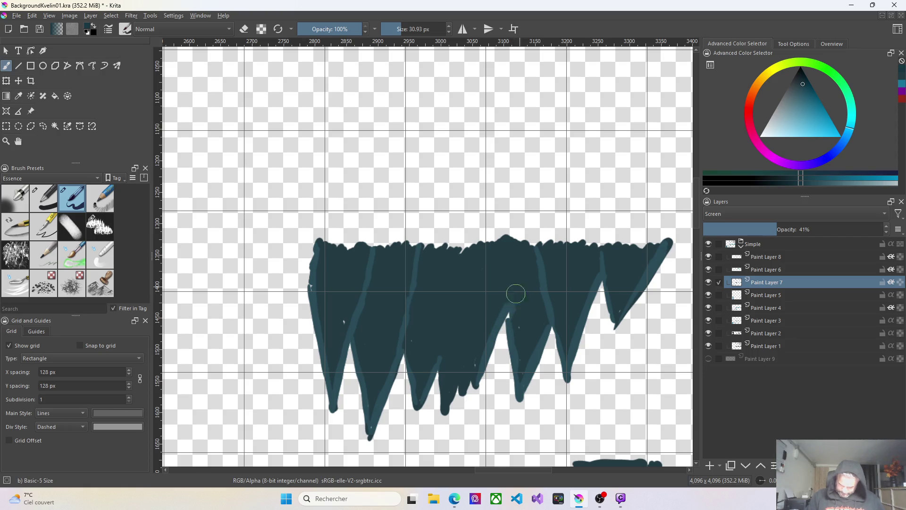
{"action": "left_click_drag", "start_coordinate": [525, 245], "coordinate": [507, 305]}
{"action": "left_click", "coordinate": [474, 380]}
{"action": "left_click_drag", "start_coordinate": [473, 374], "coordinate": [464, 274]}
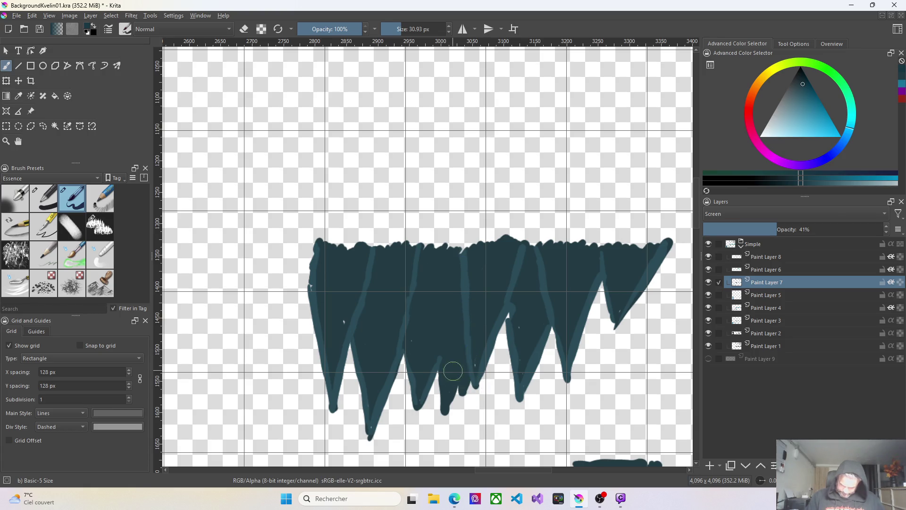
{"action": "left_click_drag", "start_coordinate": [454, 386], "coordinate": [461, 358]}
{"action": "left_click_drag", "start_coordinate": [444, 411], "coordinate": [459, 309]}
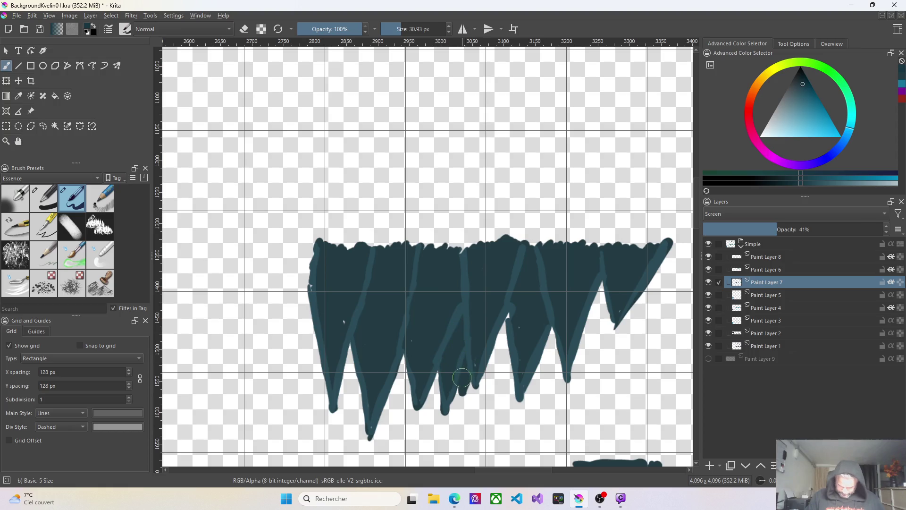
{"action": "left_click_drag", "start_coordinate": [460, 392], "coordinate": [469, 373]}
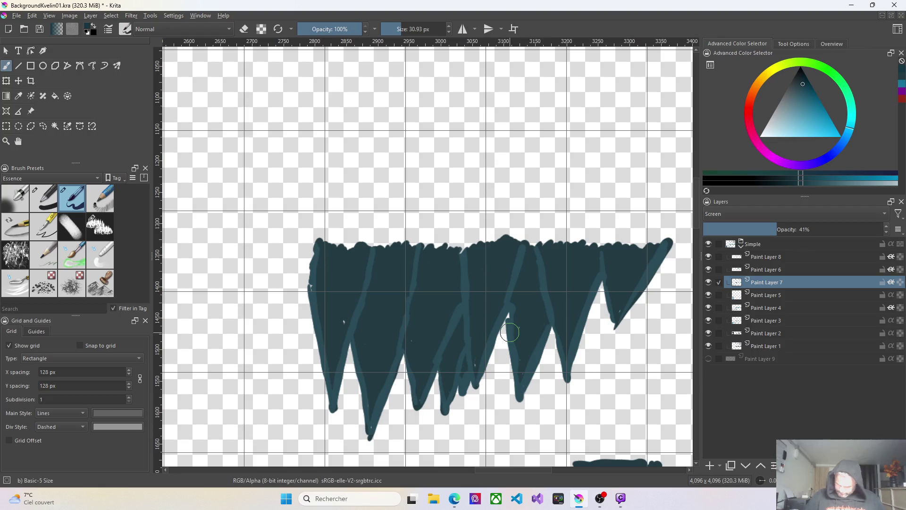
{"action": "left_click", "coordinate": [775, 334]}
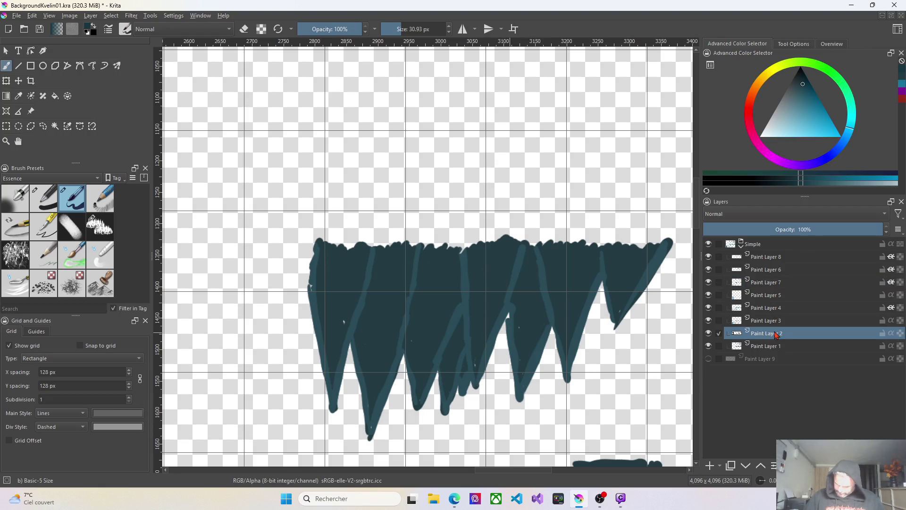
On Paint Layer 3, touch up the cluster's left edge and highlight the first three spikes down to their tips
{"action": "left_click", "coordinate": [776, 321]}
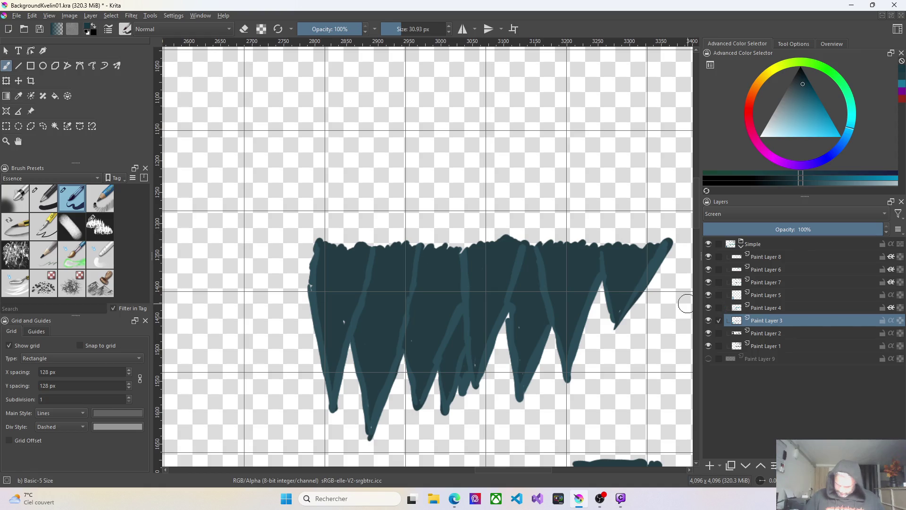
{"action": "left_click_drag", "start_coordinate": [315, 257], "coordinate": [326, 387]}
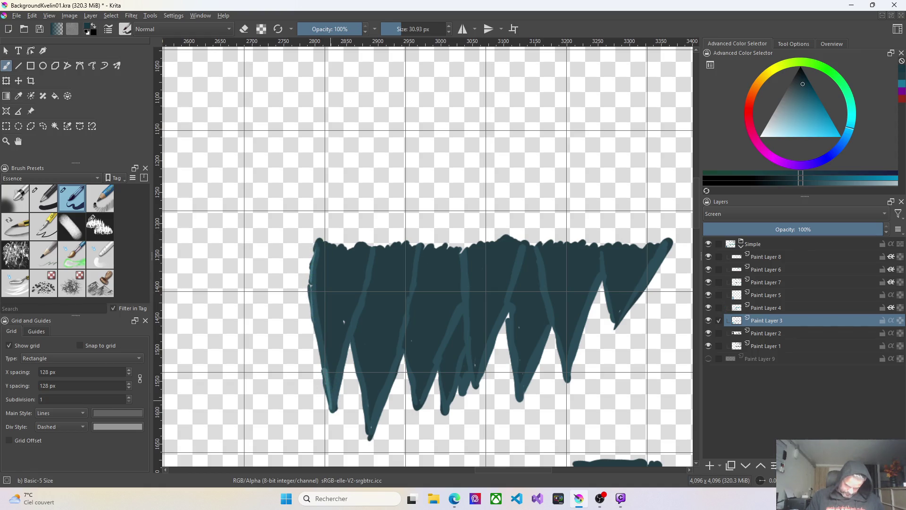
{"action": "left_click_drag", "start_coordinate": [312, 319], "coordinate": [317, 333]}
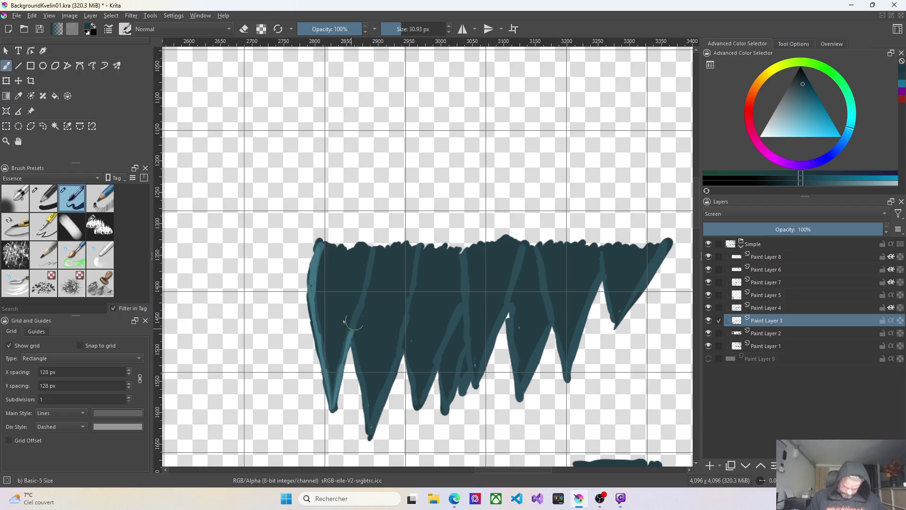
{"action": "left_click_drag", "start_coordinate": [348, 339], "coordinate": [374, 256]}
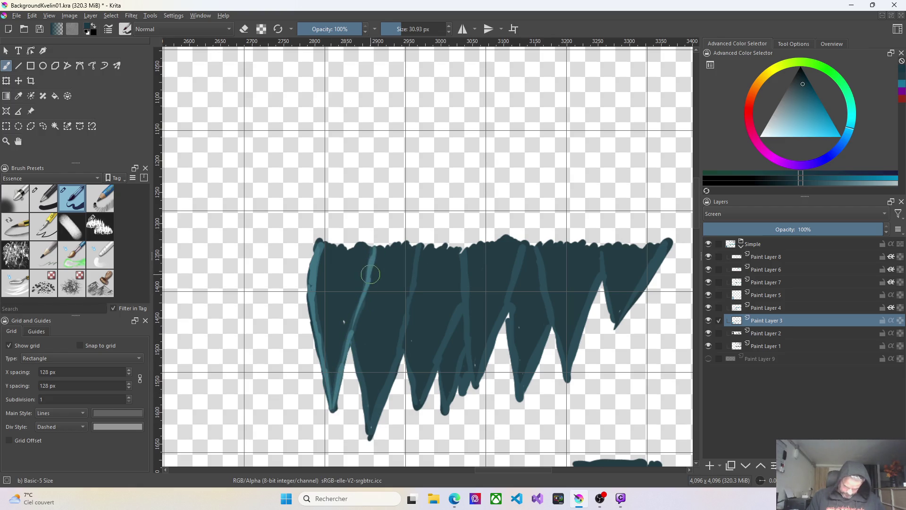
{"action": "left_click_drag", "start_coordinate": [347, 343], "coordinate": [336, 401]}
{"action": "left_click_drag", "start_coordinate": [353, 312], "coordinate": [383, 415]}
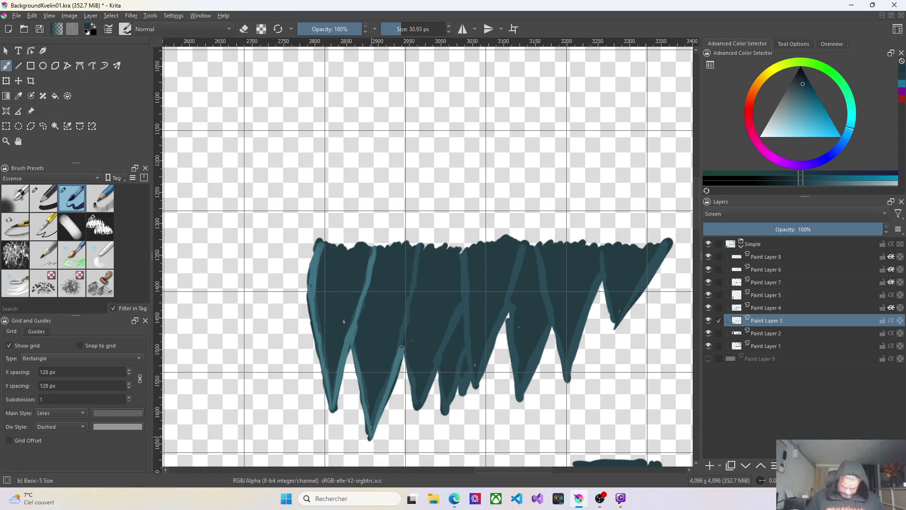
{"action": "left_click_drag", "start_coordinate": [418, 258], "coordinate": [406, 363]}
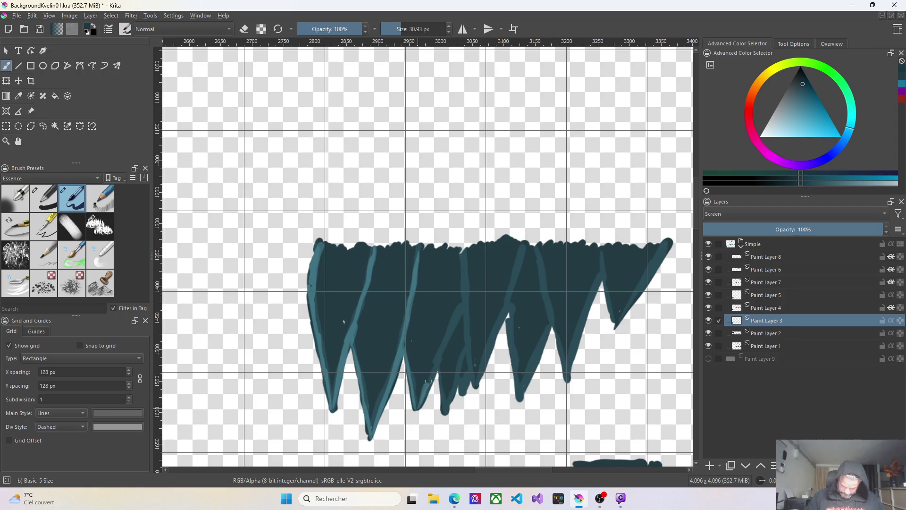
Highlight the right edges of the remaining spikes, including the long spike and the rightmost one
{"action": "left_click_drag", "start_coordinate": [465, 249], "coordinate": [479, 384]}
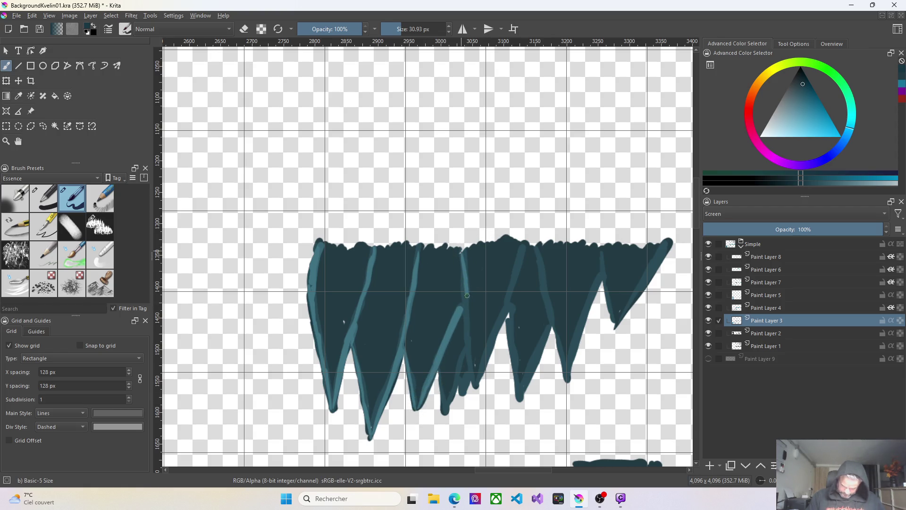
{"action": "mouse_move", "coordinate": [437, 372]}
{"action": "left_mouse_down"}
{"action": "mouse_move", "coordinate": [444, 415]}
{"action": "mouse_move", "coordinate": [468, 356]}
{"action": "left_mouse_up"}
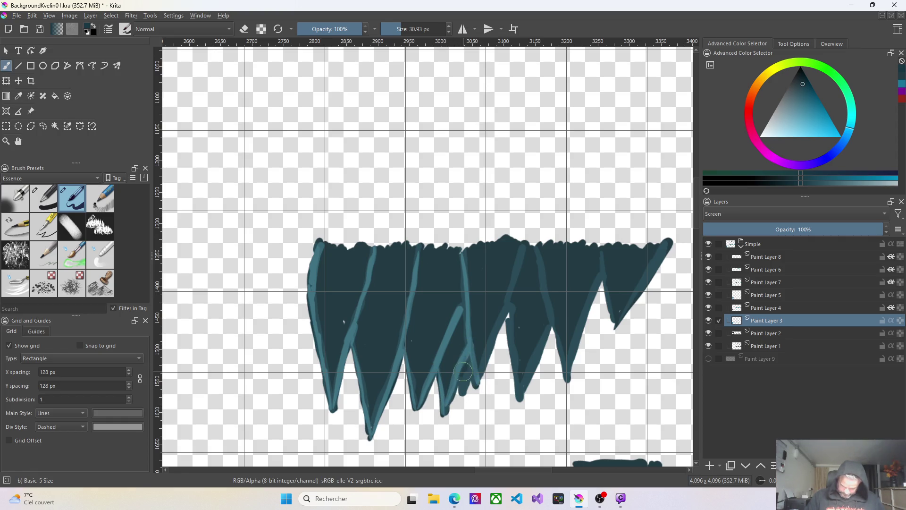
{"action": "left_click_drag", "start_coordinate": [496, 355], "coordinate": [473, 388]}
{"action": "mouse_move", "coordinate": [488, 353]}
{"action": "left_mouse_down"}
{"action": "mouse_move", "coordinate": [511, 294]}
{"action": "mouse_move", "coordinate": [515, 373]}
{"action": "left_mouse_up"}
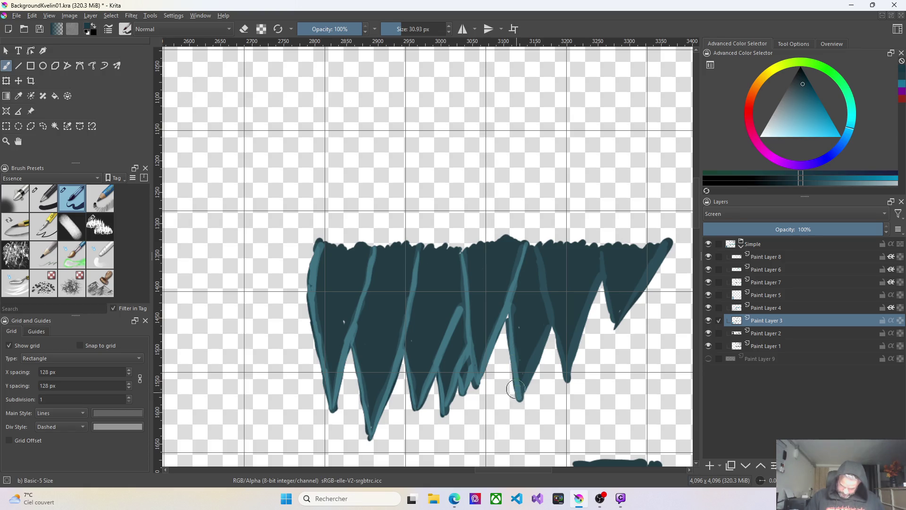
{"action": "left_click_drag", "start_coordinate": [536, 244], "coordinate": [554, 328]}
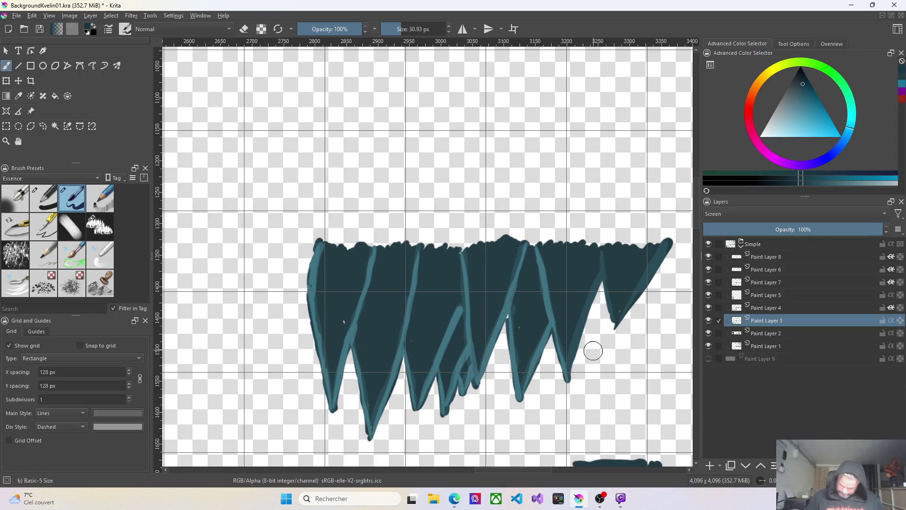
{"action": "left_click_drag", "start_coordinate": [569, 374], "coordinate": [590, 313]}
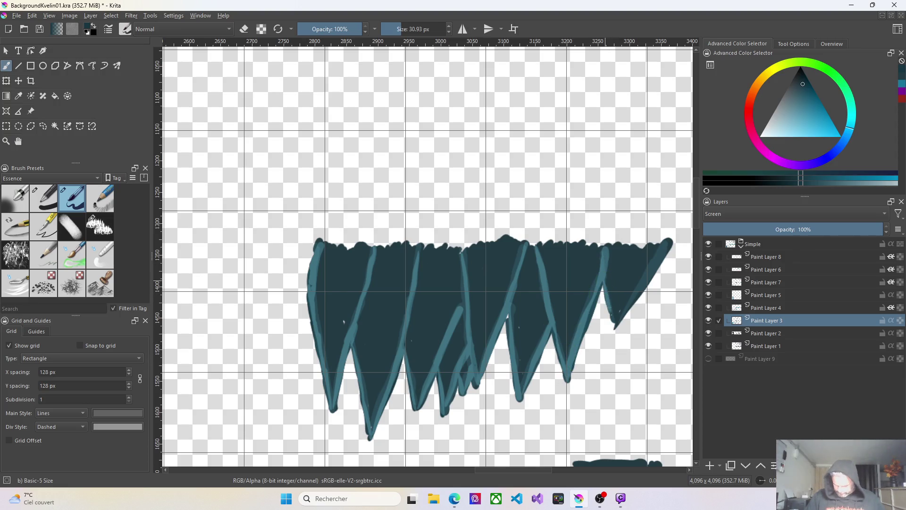
{"action": "left_click_drag", "start_coordinate": [668, 245], "coordinate": [616, 325]}
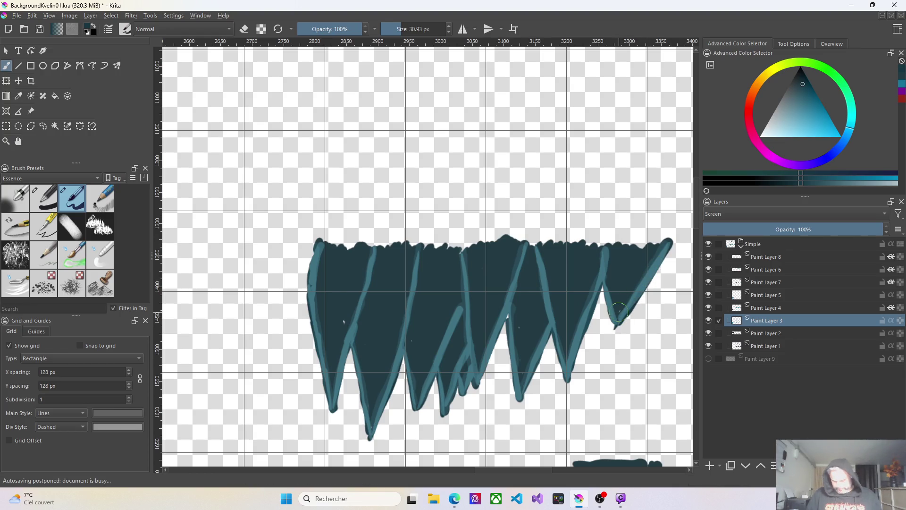
{"action": "scroll", "coordinate": [619, 312], "scroll_direction": "down", "scroll_amount": 3}
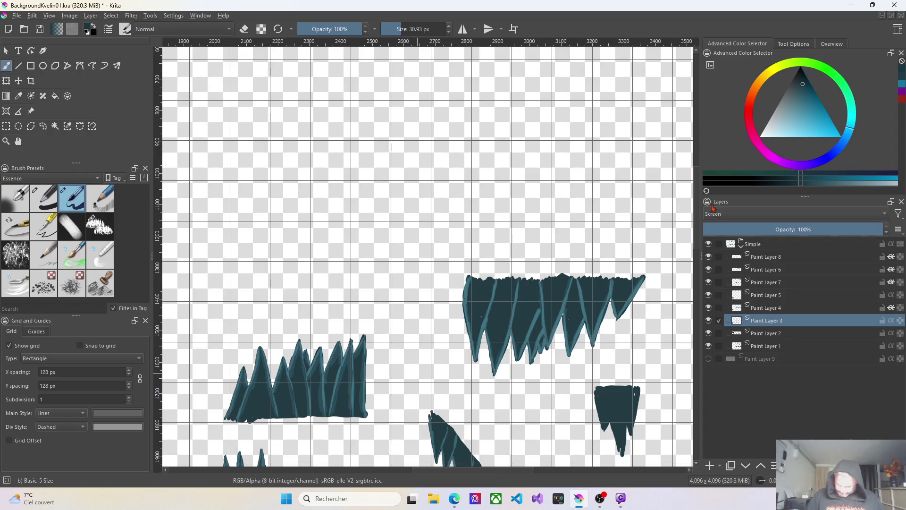
{"action": "scroll", "coordinate": [694, 238], "scroll_direction": "down", "scroll_amount": 5}
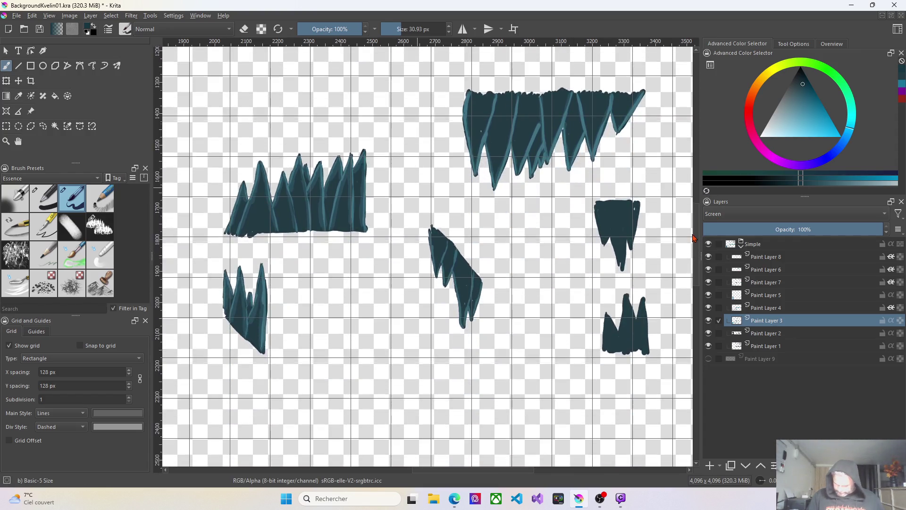
{"action": "scroll", "coordinate": [694, 239], "scroll_direction": "down", "scroll_amount": 2}
{"action": "scroll", "coordinate": [694, 244], "scroll_direction": "down", "scroll_amount": 2}
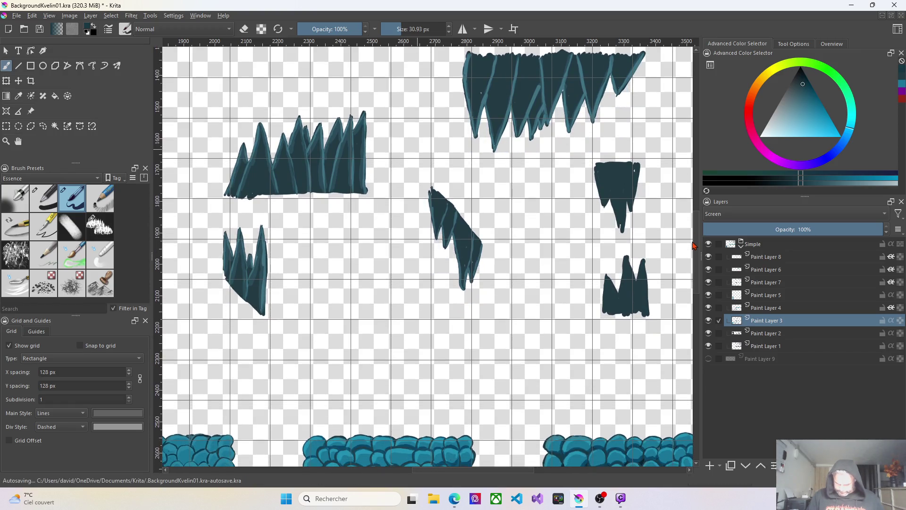
{"action": "scroll", "coordinate": [690, 238], "scroll_direction": "up", "scroll_amount": 1}
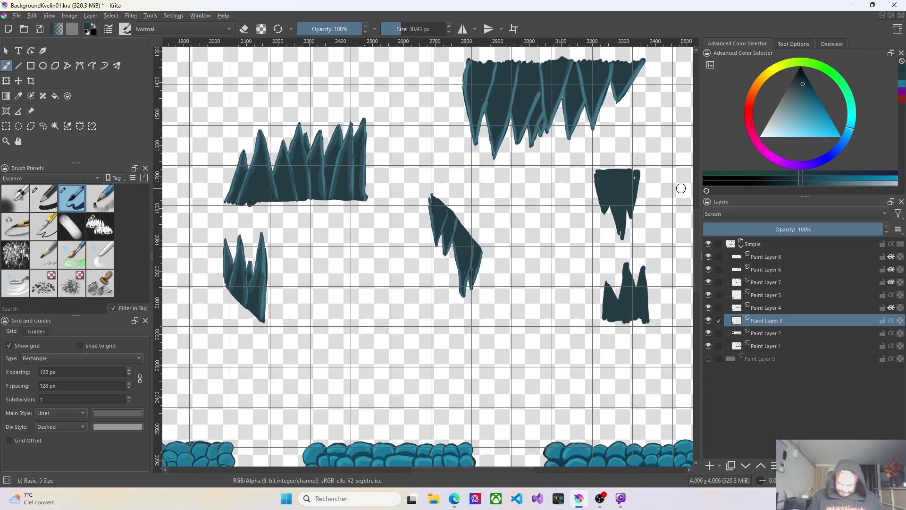
{"action": "scroll", "coordinate": [473, 272], "scroll_direction": "up", "scroll_amount": 1}
{"action": "scroll", "coordinate": [473, 272], "scroll_direction": "up", "scroll_amount": 1}
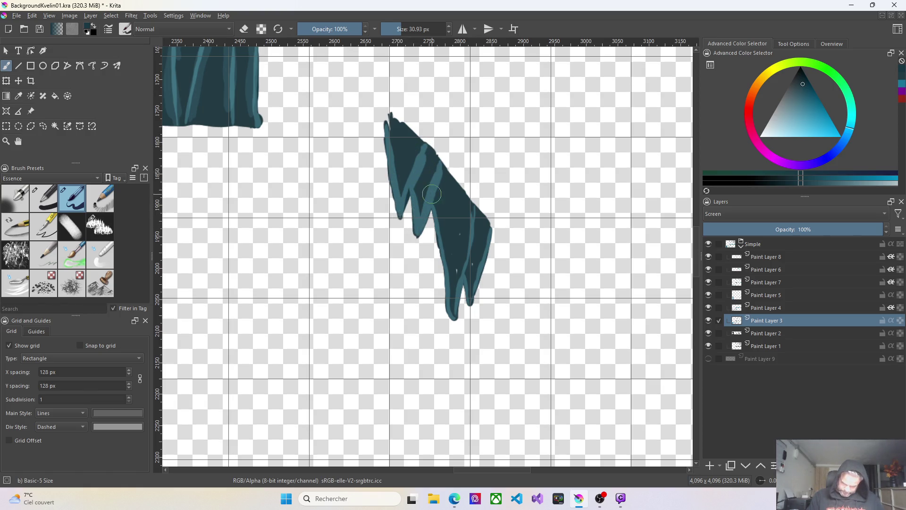
Touch up the light teal highlight along the slanted shape's upper-left prong
{"action": "left_click_drag", "start_coordinate": [443, 155], "coordinate": [439, 206]}
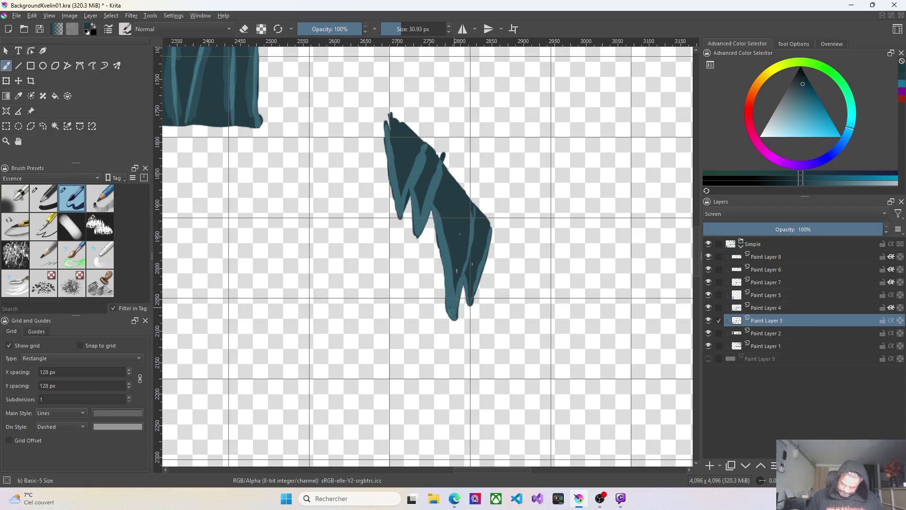
Paint a light teal highlight down the slanted shape's right edge, finishing at its top
{"action": "mouse_move", "coordinate": [473, 204]}
{"action": "left_mouse_down"}
{"action": "mouse_move", "coordinate": [469, 298]}
{"action": "mouse_move", "coordinate": [490, 230]}
{"action": "left_mouse_up"}
{"action": "left_click", "coordinate": [492, 216]}
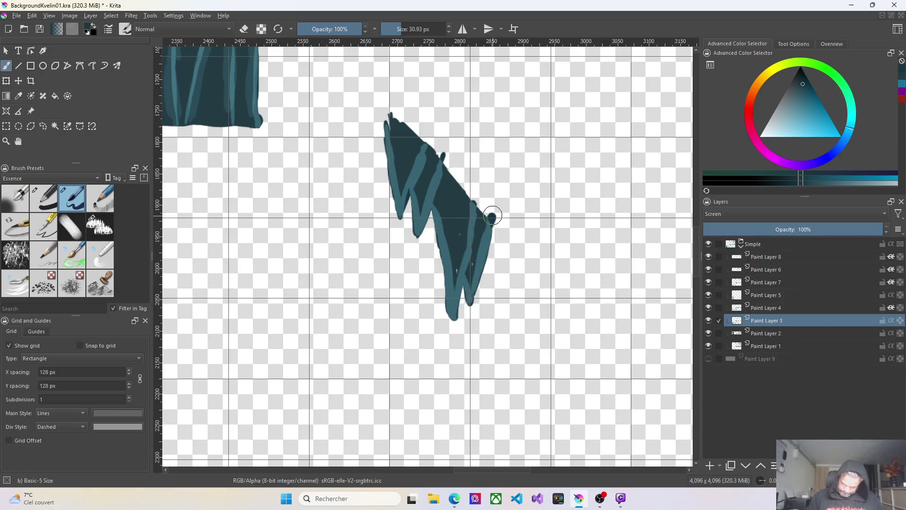
{"action": "scroll", "coordinate": [657, 245], "scroll_direction": "down", "scroll_amount": 3, "text": "ctrl"}
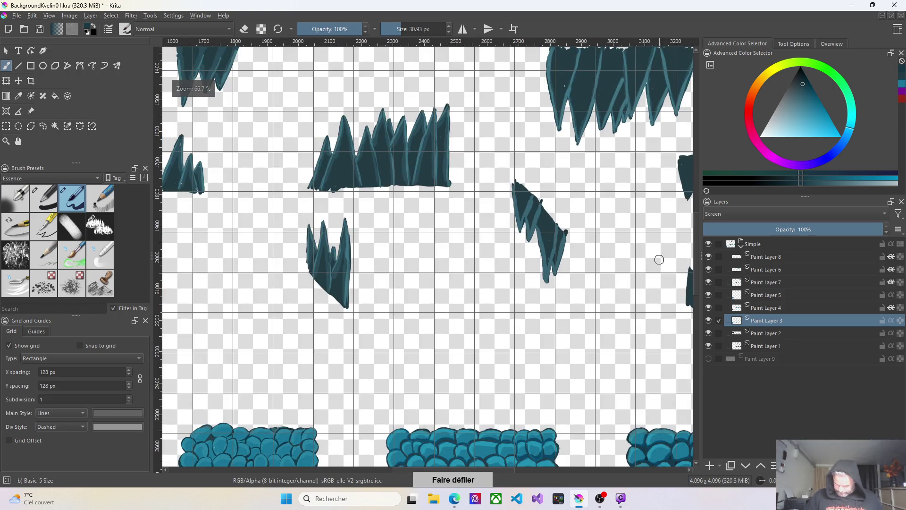
{"action": "scroll", "coordinate": [664, 282], "scroll_direction": "down", "scroll_amount": 1, "text": "ctrl"}
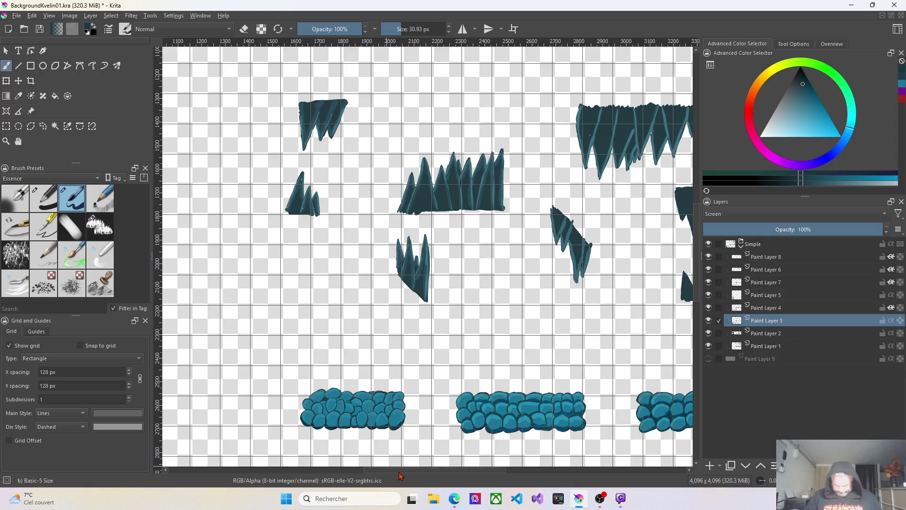
Zoom out to survey the whole canvas and locate the unhighlighted block stalactite
{"action": "left_click", "coordinate": [305, 469]}
{"action": "key", "text": "minus"}
{"action": "key", "text": "minus"}
{"action": "key", "text": "minus"}
{"action": "key", "text": "minus"}
{"action": "key", "text": "minus"}
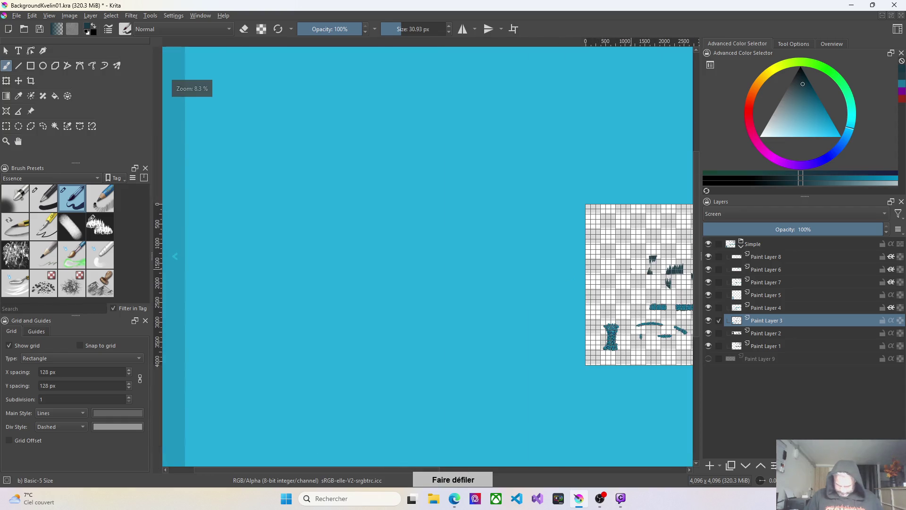
{"action": "scroll", "coordinate": [531, 319], "scroll_direction": "up", "scroll_amount": 2}
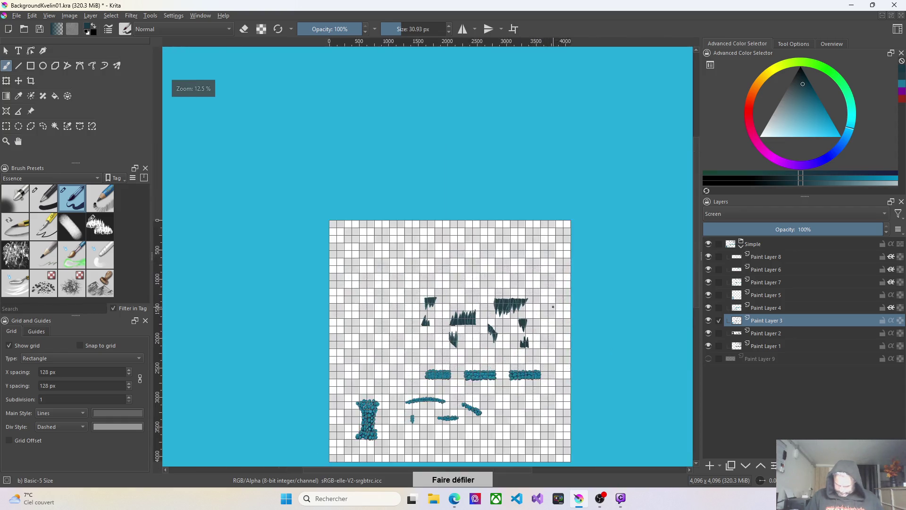
{"action": "scroll", "coordinate": [528, 329], "scroll_direction": "up", "scroll_amount": 2}
{"action": "scroll", "coordinate": [522, 338], "scroll_direction": "up", "scroll_amount": 2}
{"action": "scroll", "coordinate": [523, 338], "scroll_direction": "up", "scroll_amount": 1}
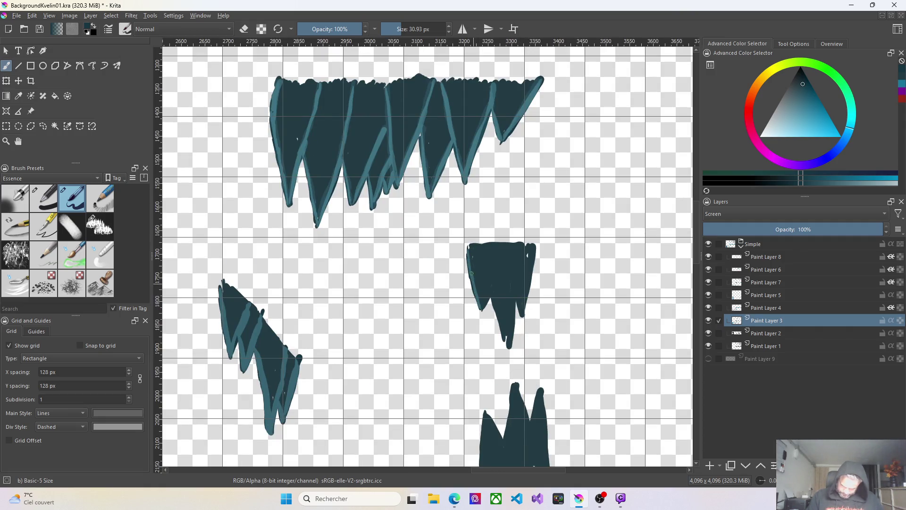
Brush light teal highlights along the block stalactite's left edge and diagonally across its face
{"action": "left_click_drag", "start_coordinate": [469, 250], "coordinate": [478, 297]}
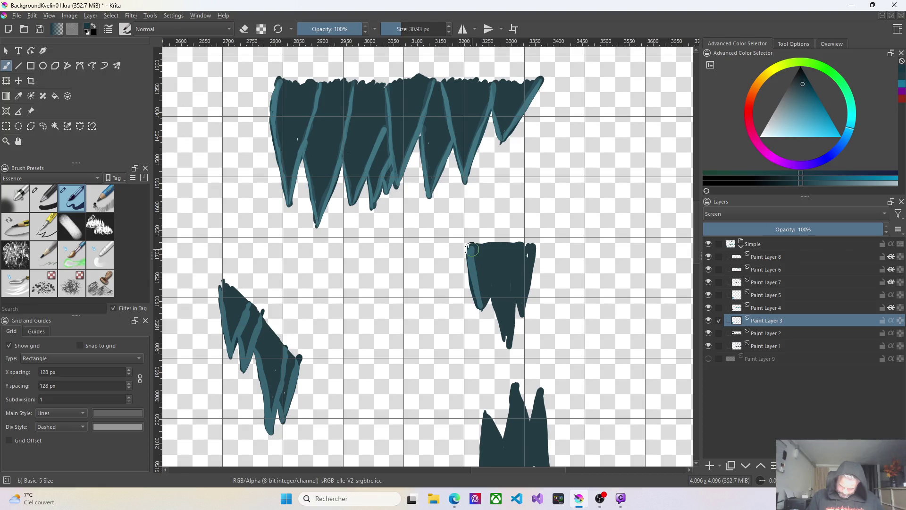
{"action": "left_click_drag", "start_coordinate": [486, 294], "coordinate": [505, 252]}
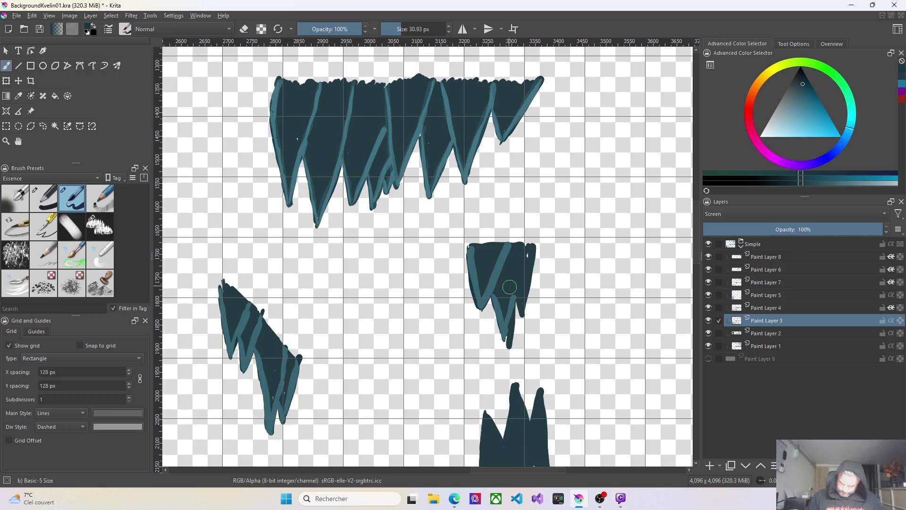
{"action": "scroll", "coordinate": [605, 203], "scroll_direction": "up", "scroll_amount": 1}
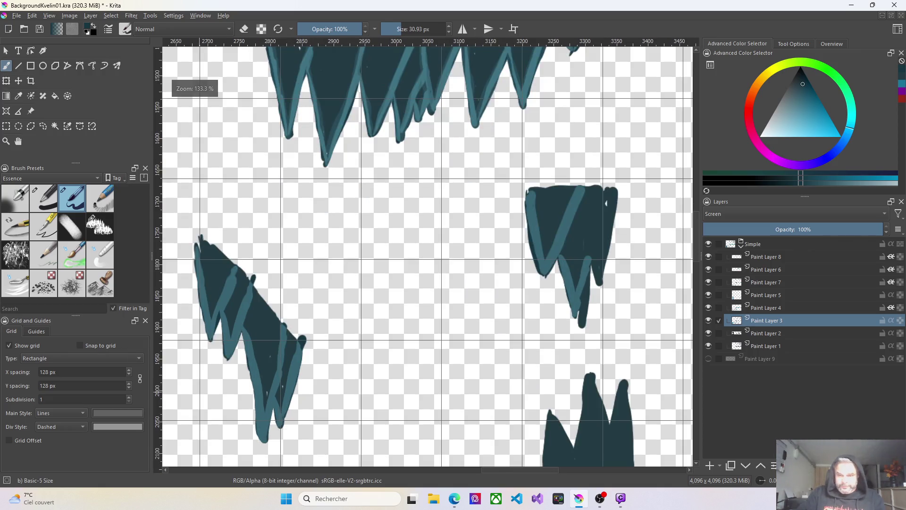